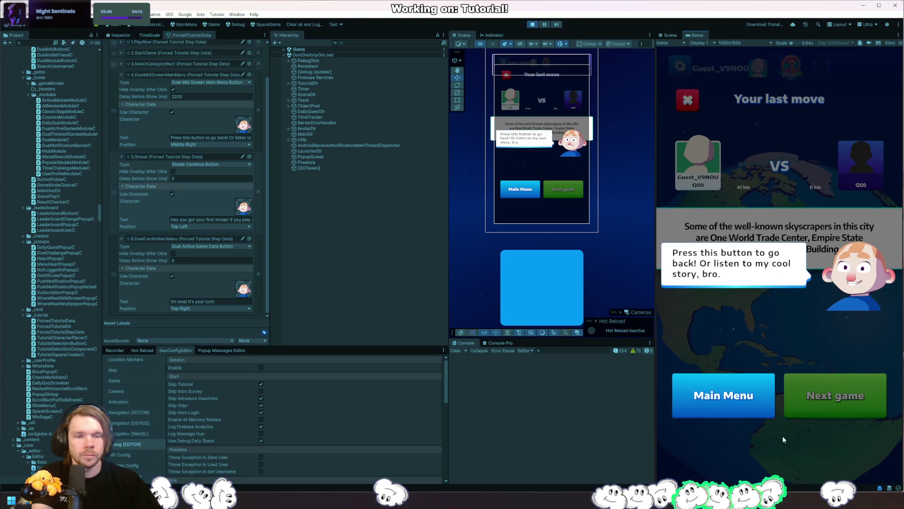
Step: Play through the main menu, streak screen, active duel, Skip and Back screens, then stop play mode
{"action": "left_click", "coordinate": [751, 398]}
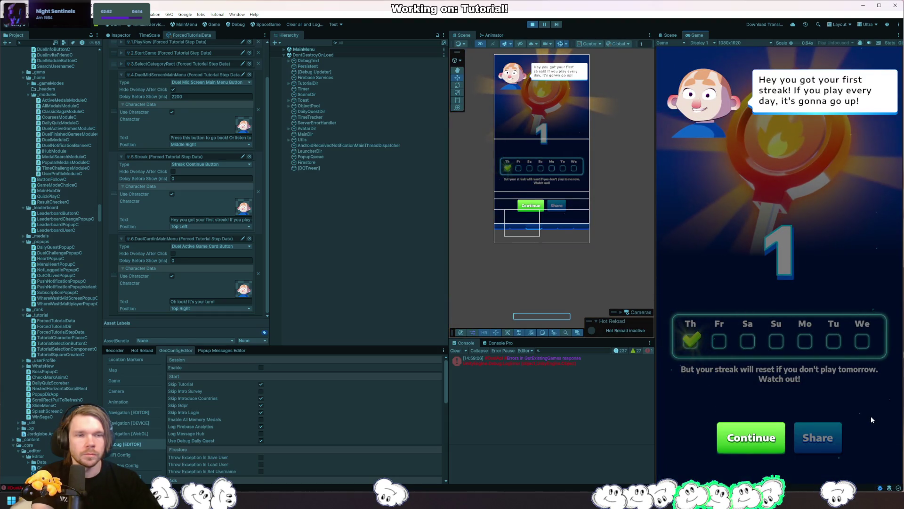
{"action": "left_click", "coordinate": [760, 432]}
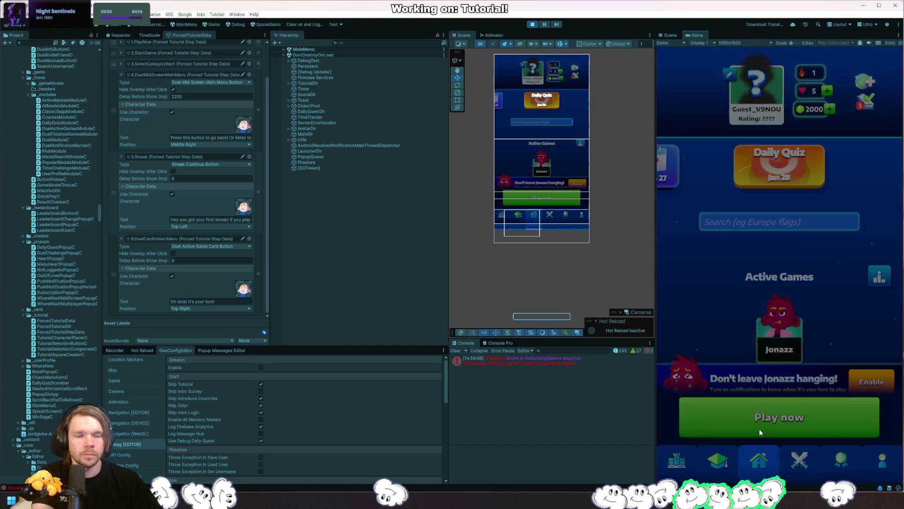
{"action": "left_click", "coordinate": [782, 337]}
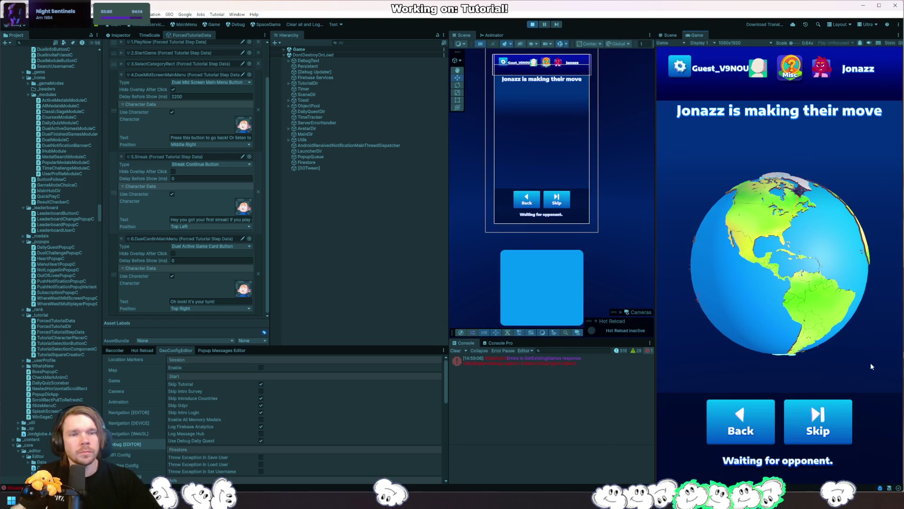
{"action": "left_click", "coordinate": [835, 419]}
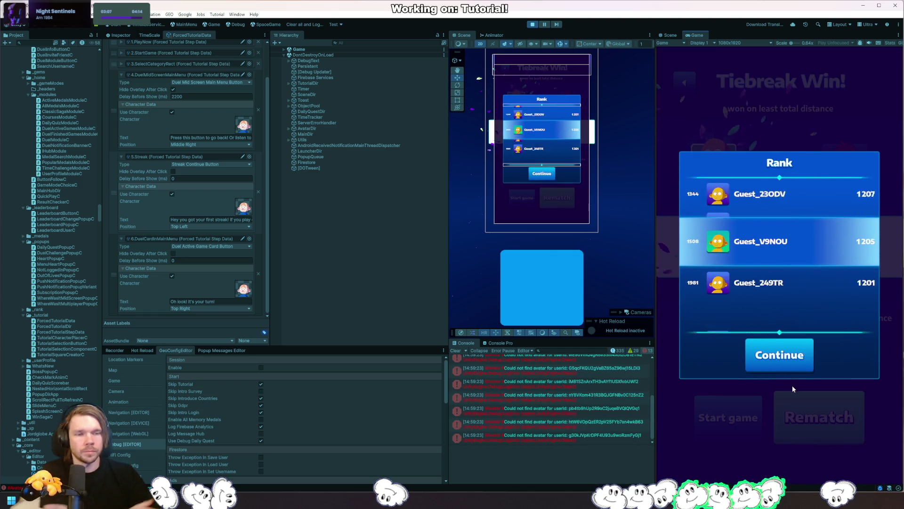
{"action": "left_click", "coordinate": [780, 354]}
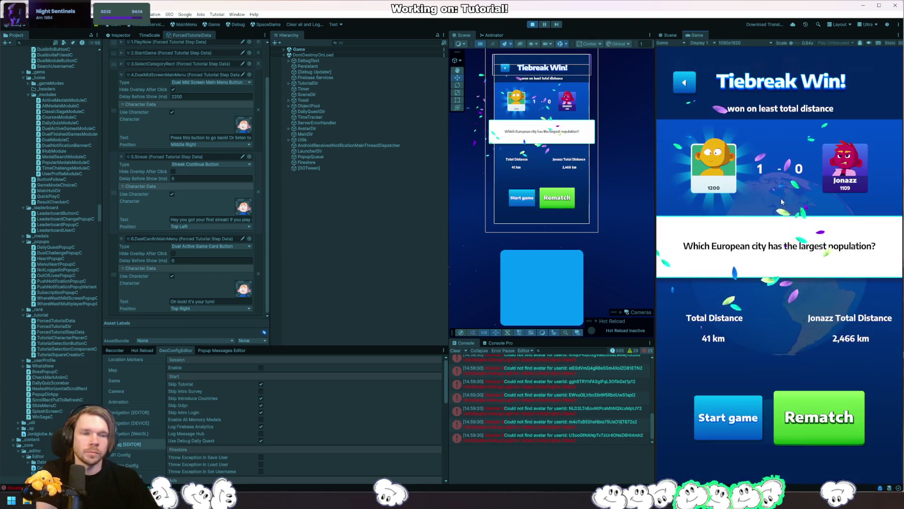
{"action": "left_click", "coordinate": [688, 82]}
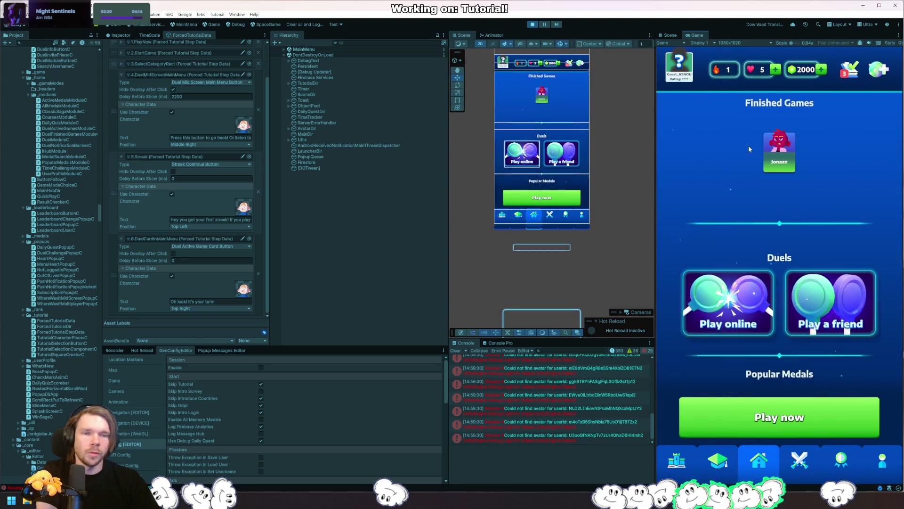
{"action": "left_click", "coordinate": [530, 25]}
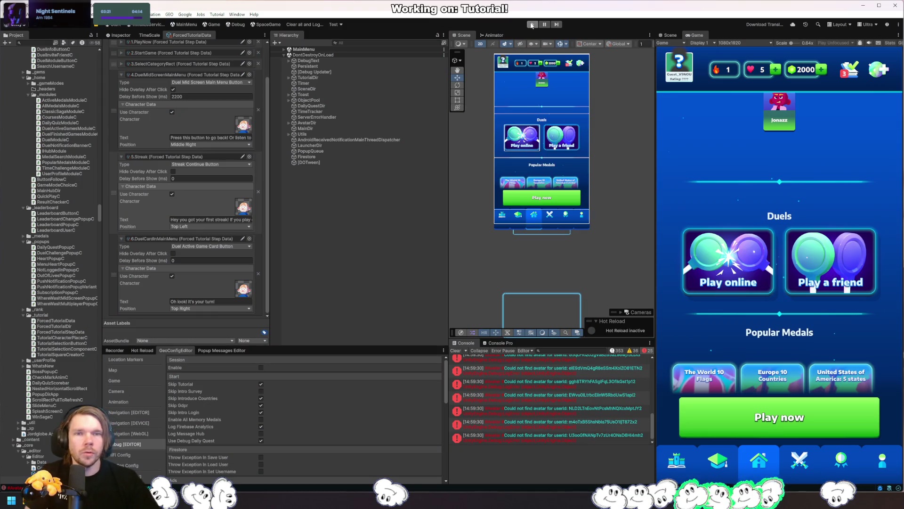
Step: Run play mode again with Ctrl+P, stop it, and switch to the code editor
{"action": "key", "text": "ctrl+p"}
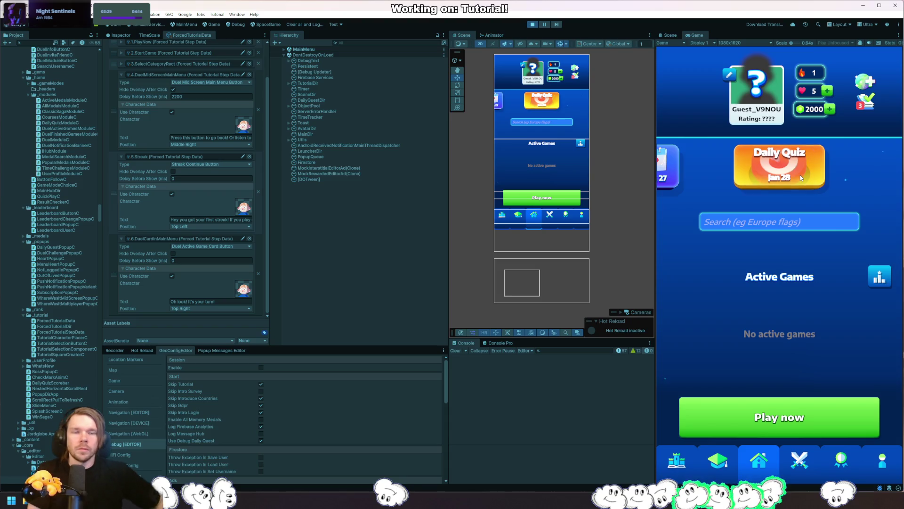
{"action": "left_click", "coordinate": [532, 24]}
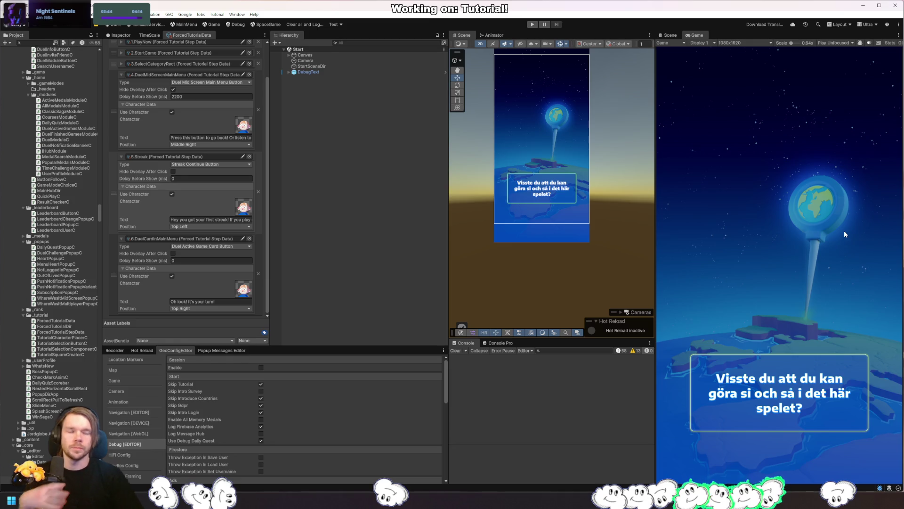
{"action": "key", "text": "alt+Tab"}
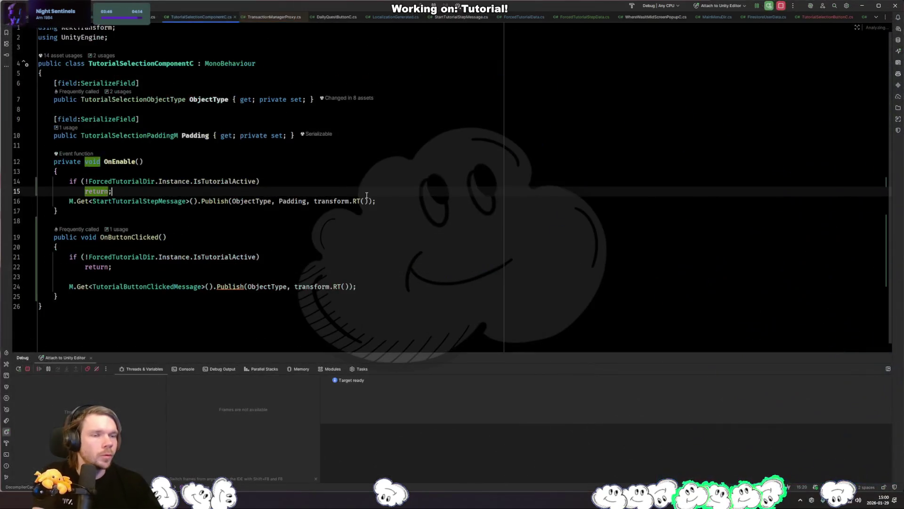
Step: Find usages of IntroSurveyDoneMessage and add a new line after user.Save() in OnIntroSurveyDone
{"action": "key", "text": "ctrl+Tab"}
{"action": "key", "text": "ctrl+Tab"}
{"action": "key", "text": "ctrl+Tab"}
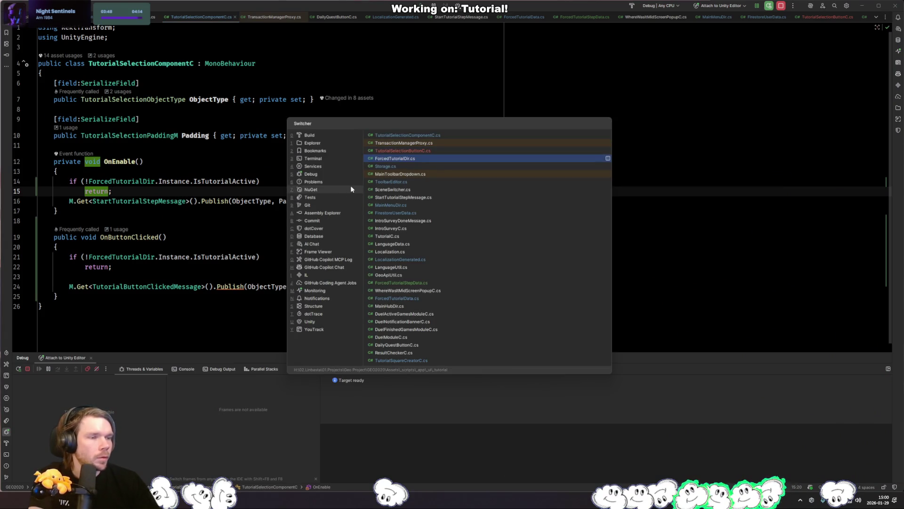
{"action": "left_click", "coordinate": [412, 222]}
{"action": "left_click", "coordinate": [117, 34], "text": "ctrl"}
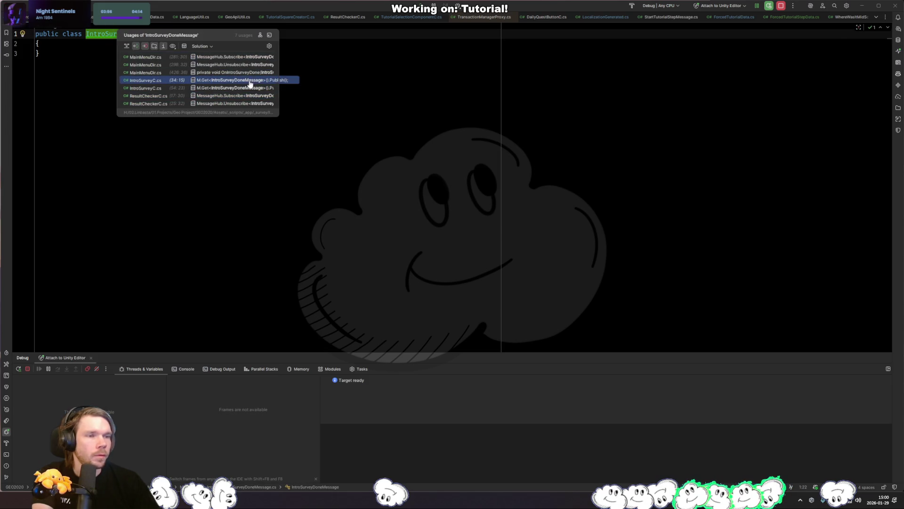
{"action": "left_click", "coordinate": [250, 73]}
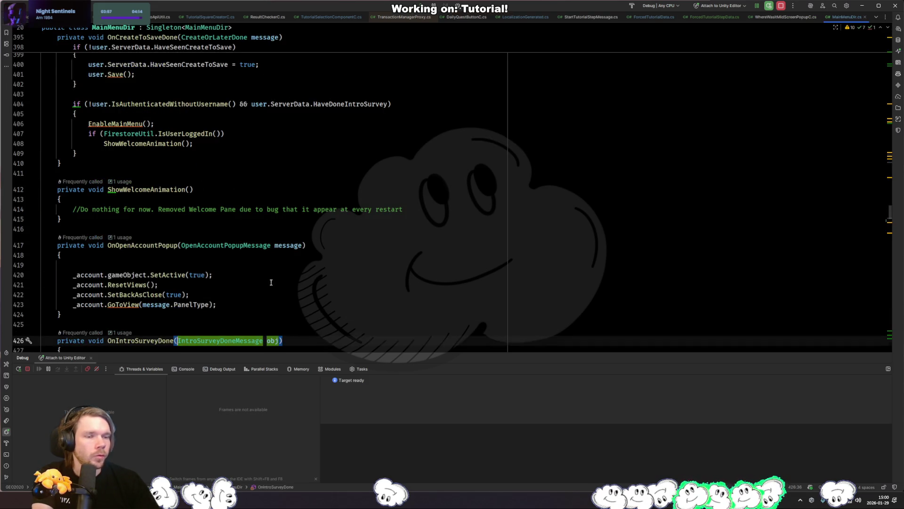
{"action": "scroll", "coordinate": [271, 280], "scroll_direction": "down", "scroll_amount": 5}
{"action": "left_click", "coordinate": [293, 236]}
{"action": "key", "text": "Return"}
Step: Start an if condition, trying FirebaseUtil and FirestoreUtil completions before erasing them
{"action": "type", "text": "if (Firebaseu"}
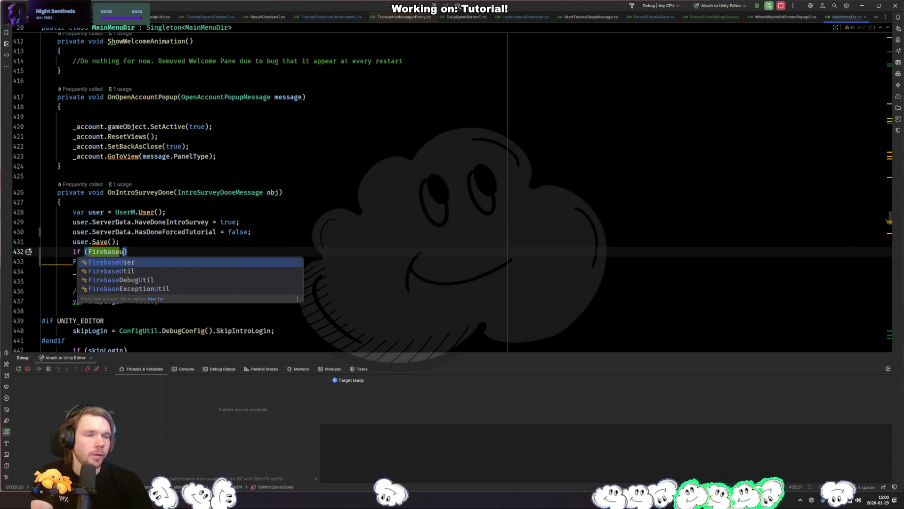
{"action": "type", "text": "t"}
{"action": "key", "text": "Return"}
{"action": "type", "text": ".inter"}
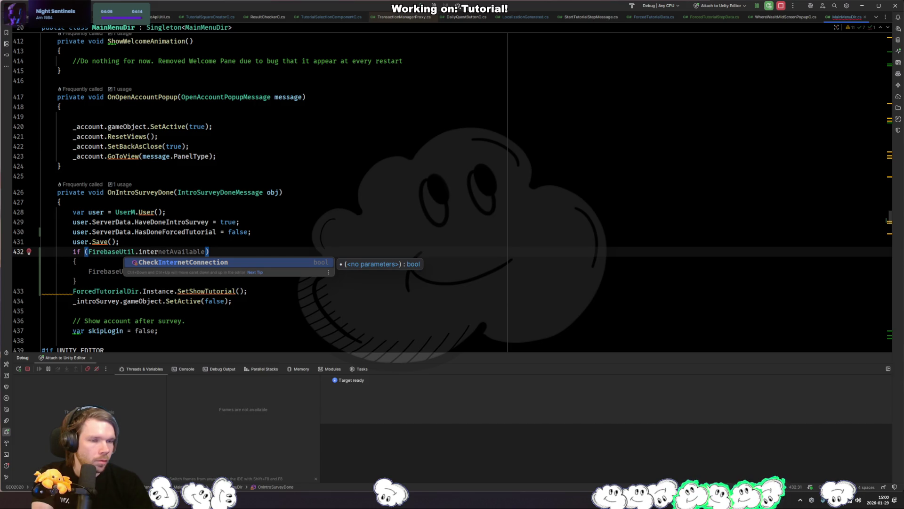
{"action": "key", "text": "ctrl+BackSpace"}
{"action": "key", "text": "ctrl+BackSpace"}
{"action": "key", "text": "ctrl+BackSpace"}
{"action": "type", "text": "Fierstore"}
{"action": "key", "text": "ctrl+space"}
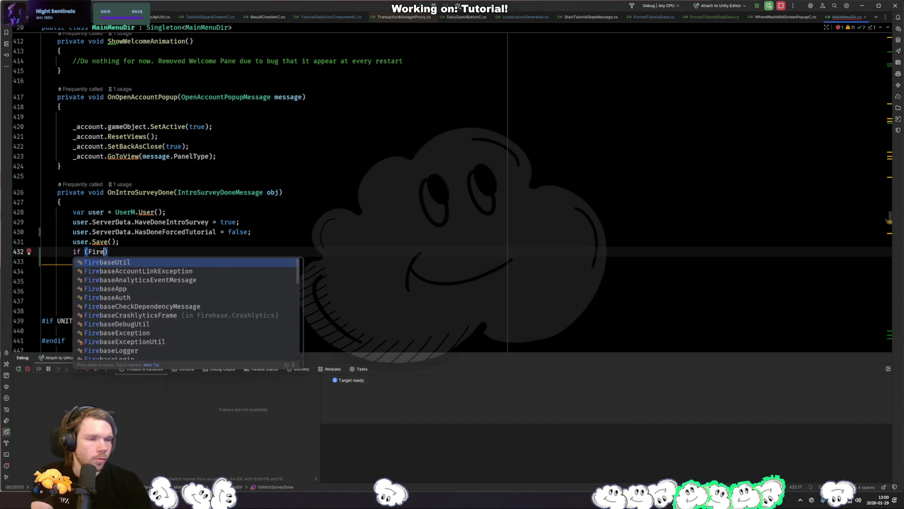
{"action": "key", "text": "Return"}
{"action": "type", "text": ".con"}
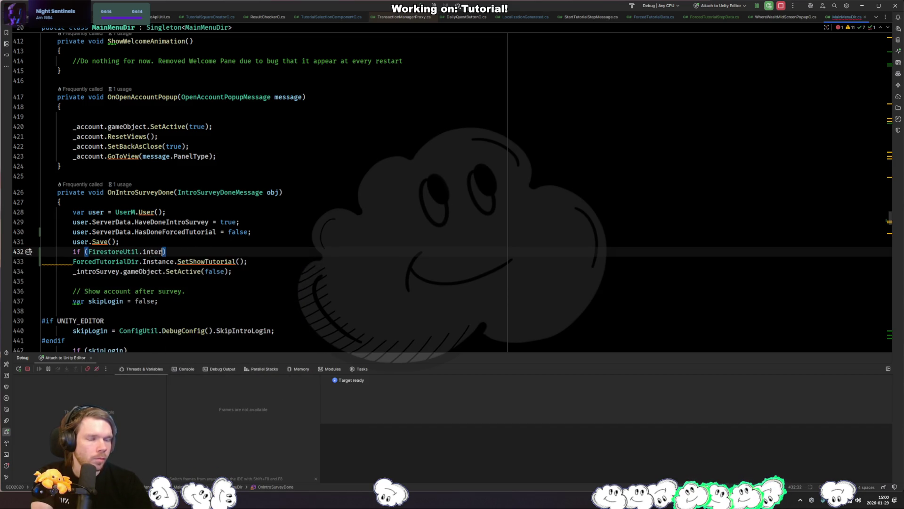
{"action": "key", "text": "ctrl+BackSpace"}
{"action": "key", "text": "ctrl+BackSpace"}
{"action": "key", "text": "ctrl+BackSpace"}
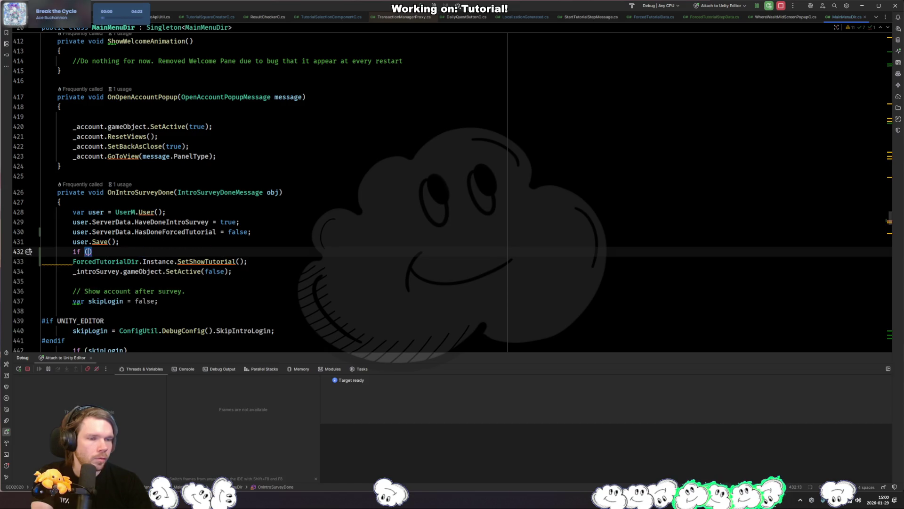
Step: Try FirebaseUtil.CheckInternetConnection() as the condition, inspect its declaration, then undo it
{"action": "type", "text": "firebas"}
{"action": "key", "text": "Return"}
{"action": "type", "text": ".Conne"}
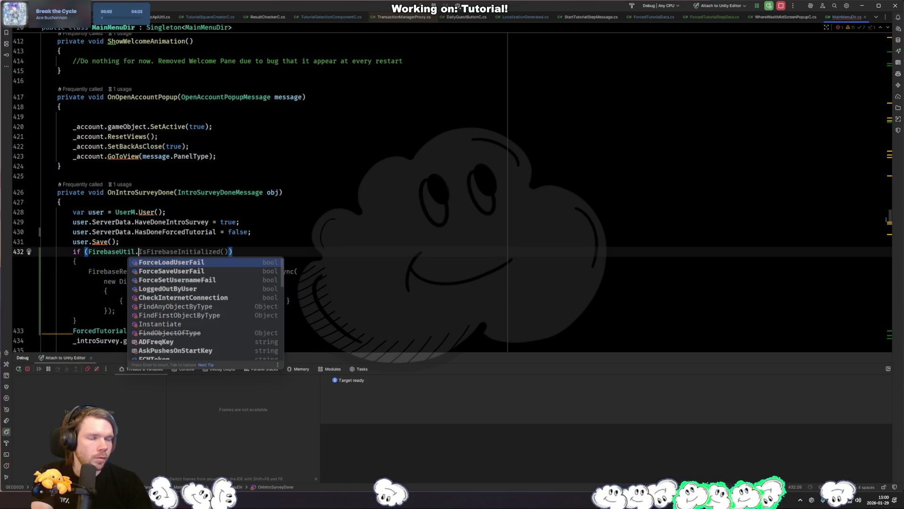
{"action": "key", "text": "Return"}
{"action": "type", "text": "0"}
{"action": "key", "text": "ctrl+b"}
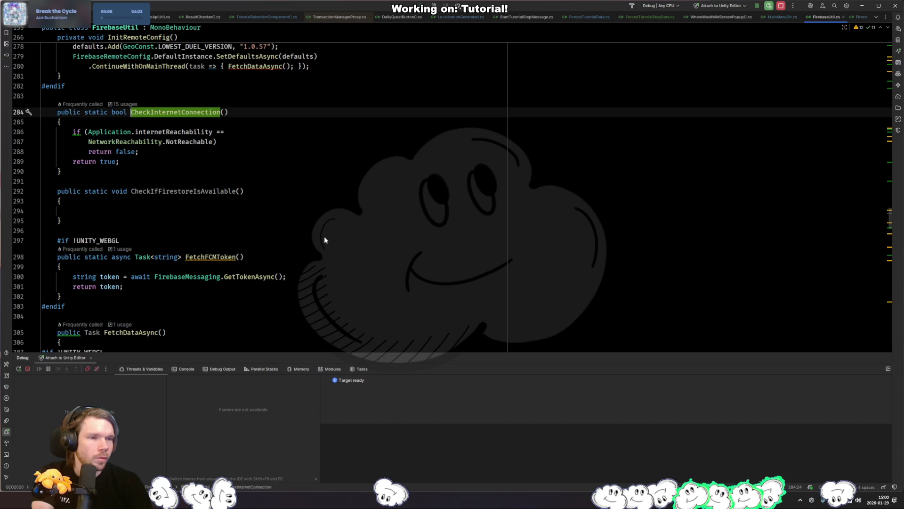
{"action": "key", "text": "ctrl+Tab"}
{"action": "key", "text": "ctrl+z"}
{"action": "key", "text": "ctrl+z"}
Step: Set the condition to GameData.IsOnline and give the if an empty braced body
{"action": "type", "text": "GameData"}
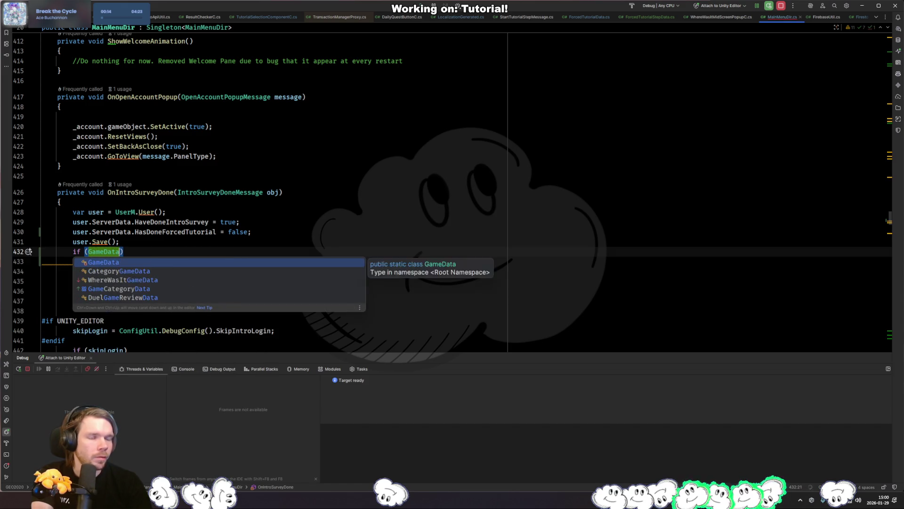
{"action": "type", "text": "."}
{"action": "key", "text": "Tab"}
{"action": "key", "text": "Tab"}
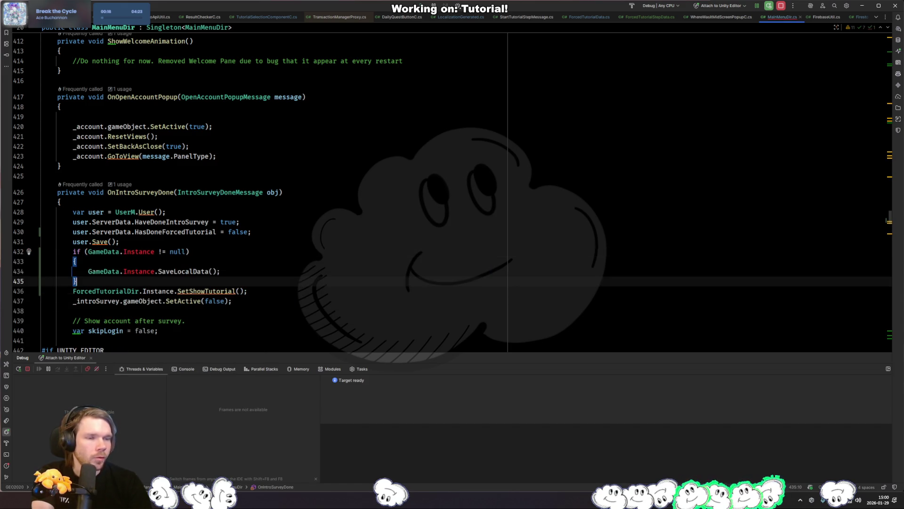
{"action": "key", "text": "ctrl+z"}
{"action": "type", "text": ".IsOn"}
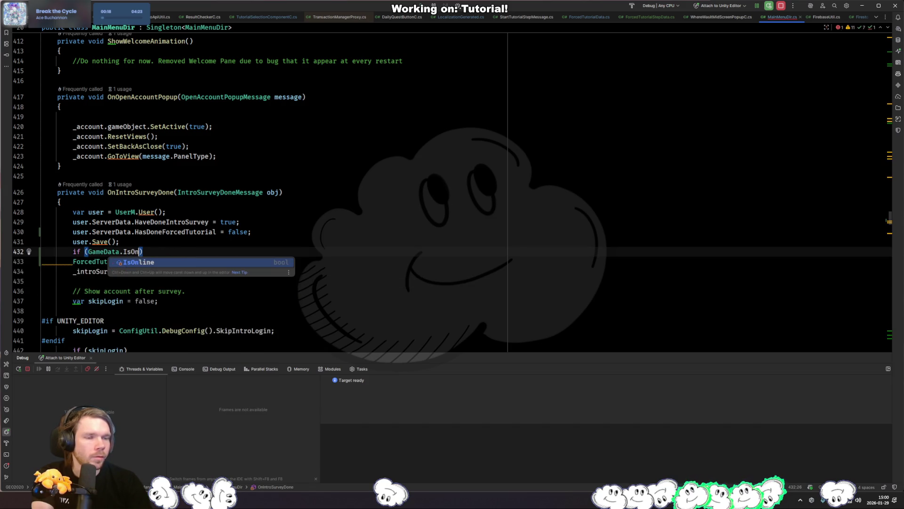
{"action": "key", "text": "Tab"}
{"action": "key", "text": "Return"}
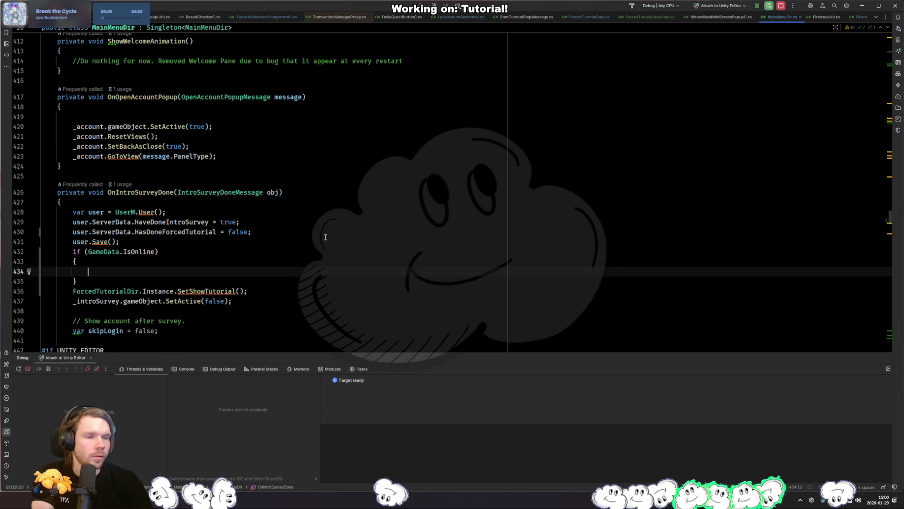
Step: Move ForcedTutorialDir.Instance.SetShowTutorial() into the if (GameData.IsOnline) braces and remove the blank line
{"action": "key", "text": "ctrl+shift+alt+Up"}
{"action": "key", "text": "BackSpace"}
{"action": "key", "text": "Up"}
{"action": "key", "text": "Up"}
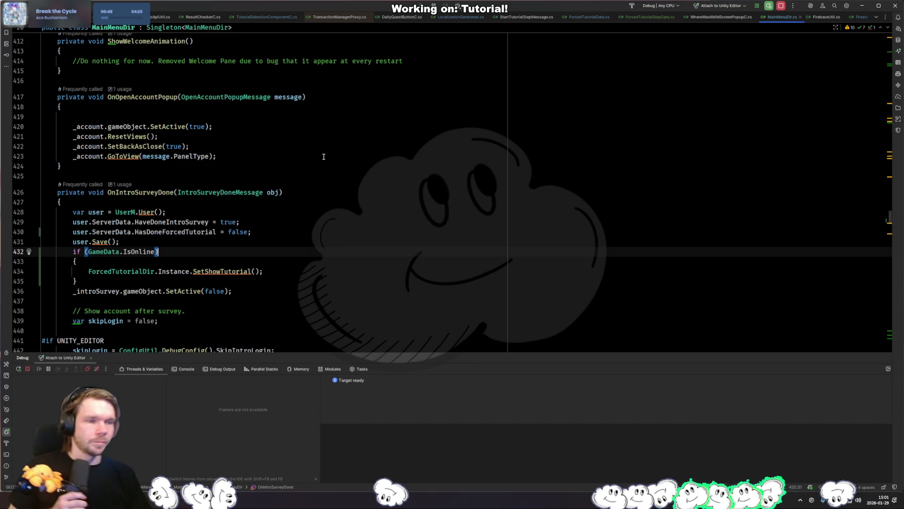
{"action": "left_click", "coordinate": [217, 242]}
{"action": "left_click", "coordinate": [215, 250]}
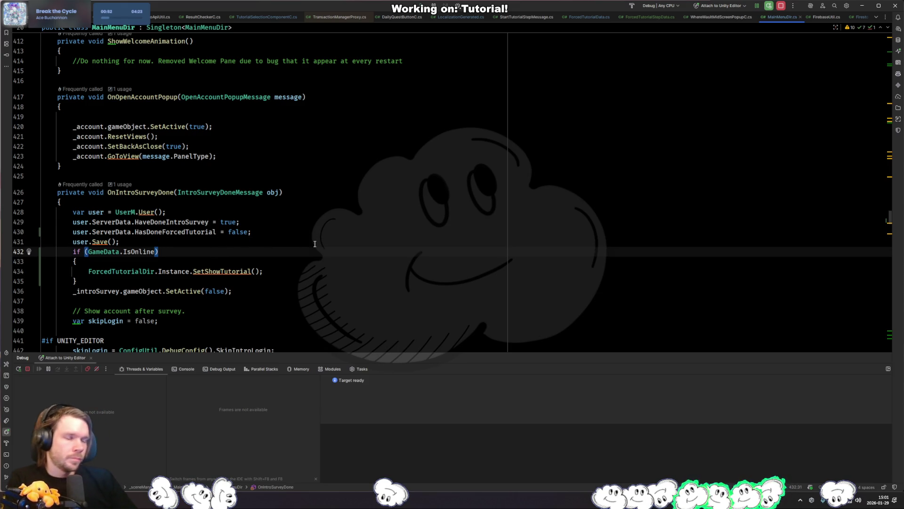
{"action": "left_click", "coordinate": [330, 262]}
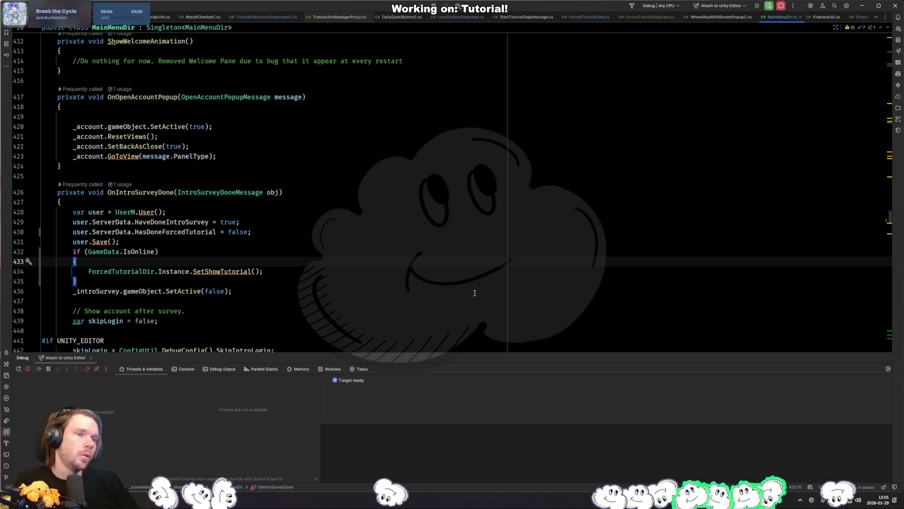
Step: Find and open the DuelMidGamePopup prefab, then open its WhereWasItMidScreenPopupC script in Rider
{"action": "key", "text": "alt+Tab"}
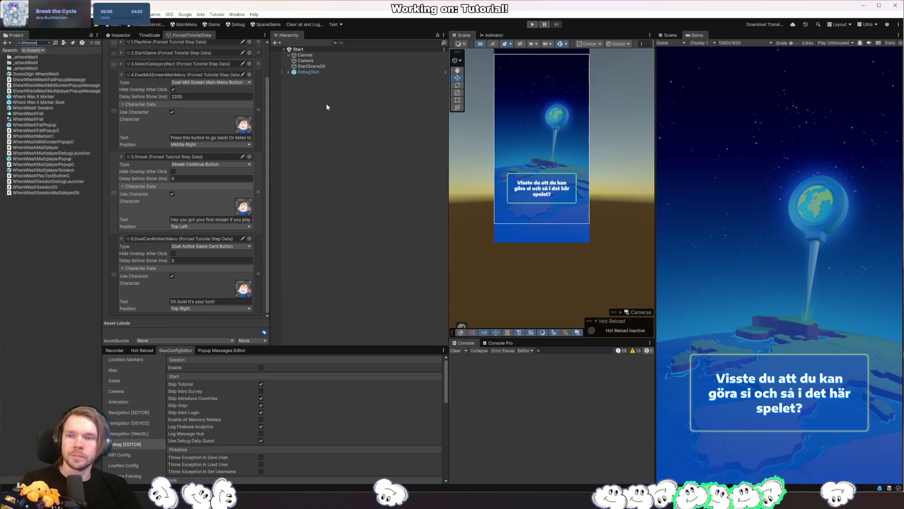
{"action": "type", "text": "as"}
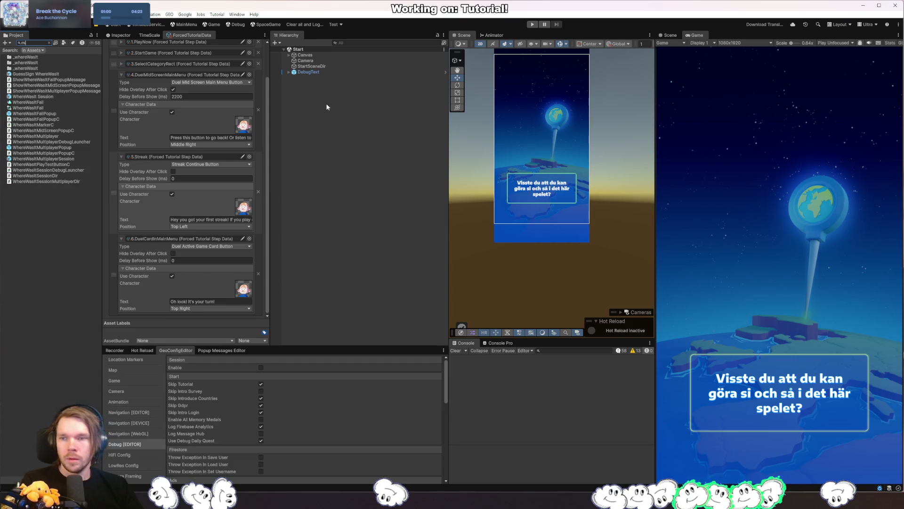
{"action": "type", "text": "idam"}
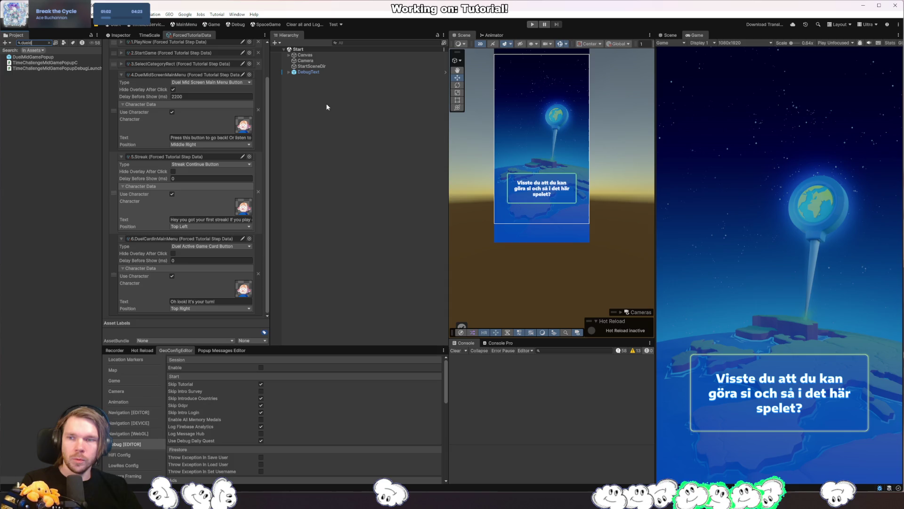
{"action": "type", "text": "mo"}
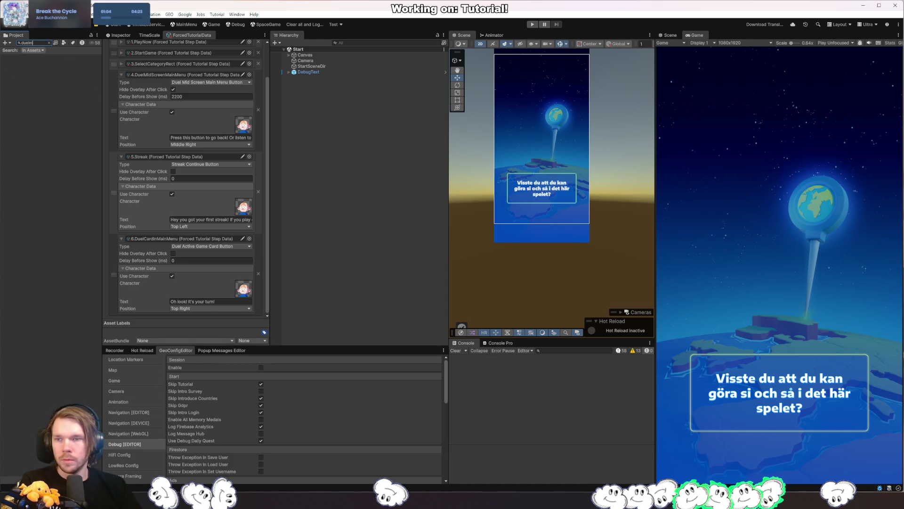
{"action": "key", "text": "BackSpace"}
{"action": "double_click", "coordinate": [33, 63]}
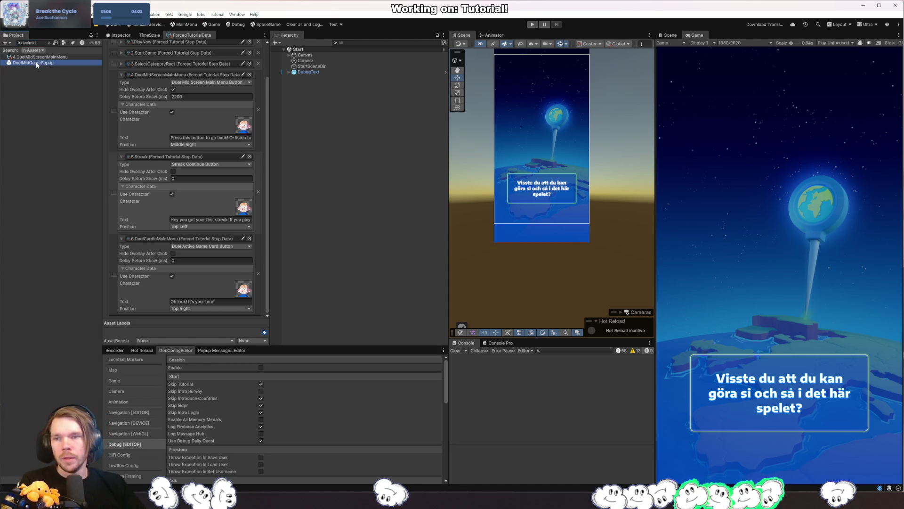
{"action": "left_click", "coordinate": [121, 35]}
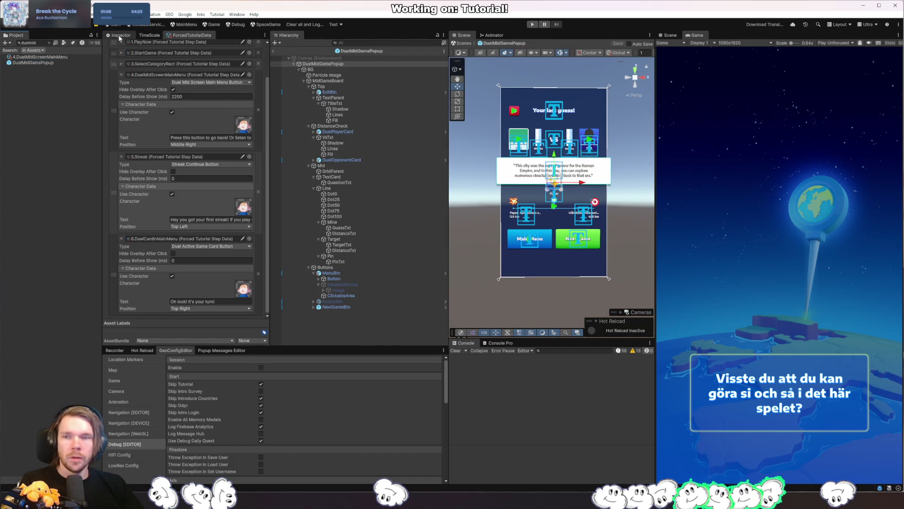
{"action": "scroll", "coordinate": [214, 190], "scroll_direction": "down", "scroll_amount": 5}
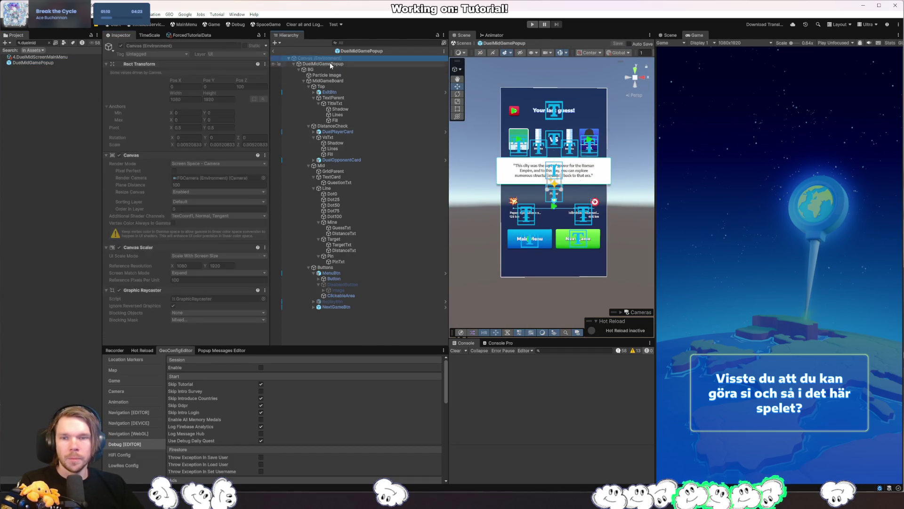
{"action": "double_click", "coordinate": [207, 262]}
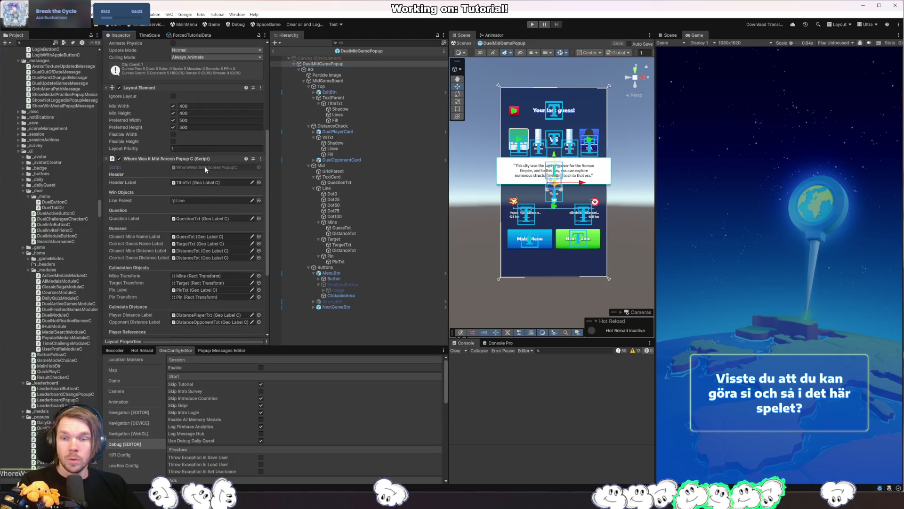
{"action": "scroll", "coordinate": [314, 262], "scroll_direction": "down", "scroll_amount": 9}
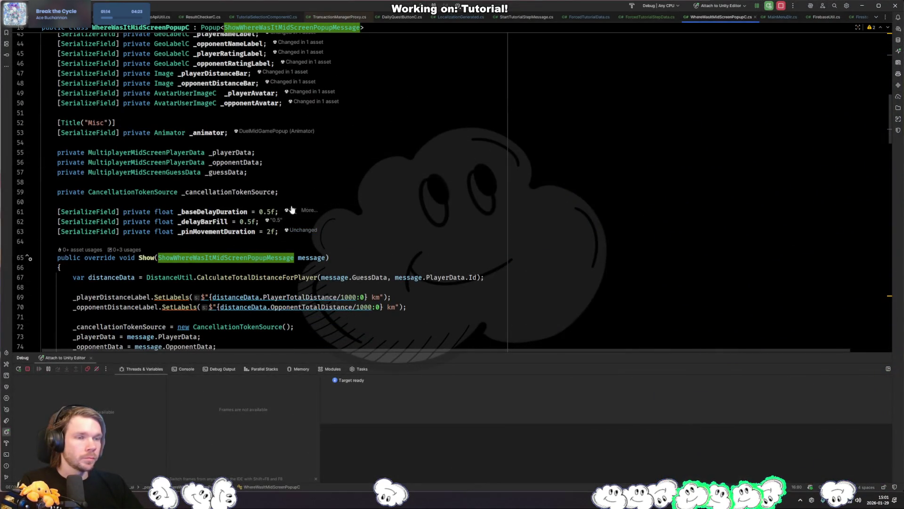
Step: Duplicate the Misc header and _animator lines, renaming the copied header to Tutorial
{"action": "left_click_drag", "start_coordinate": [383, 133], "coordinate": [400, 114]}
{"action": "key", "text": "ctrl+c"}
{"action": "left_click", "coordinate": [383, 132]}
{"action": "key", "text": "ctrl+v"}
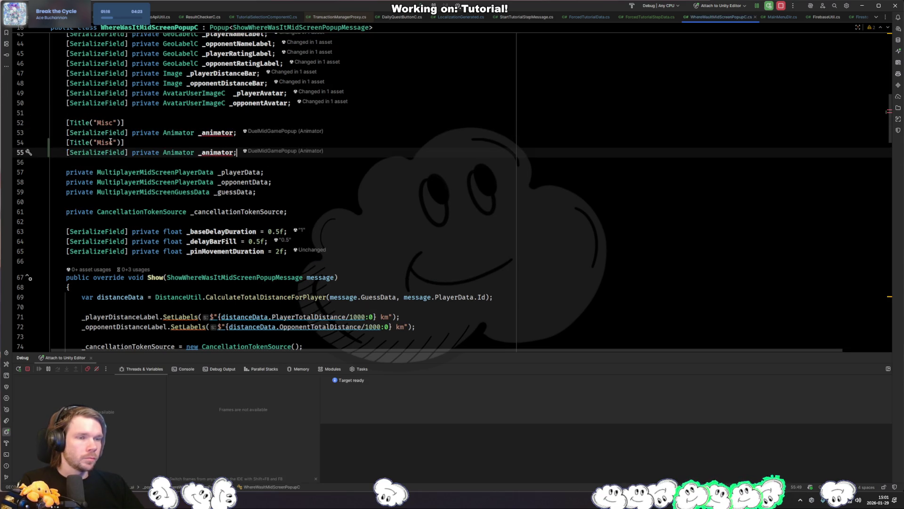
{"action": "double_click", "coordinate": [104, 142]}
{"action": "type", "text": "Tutorial"}
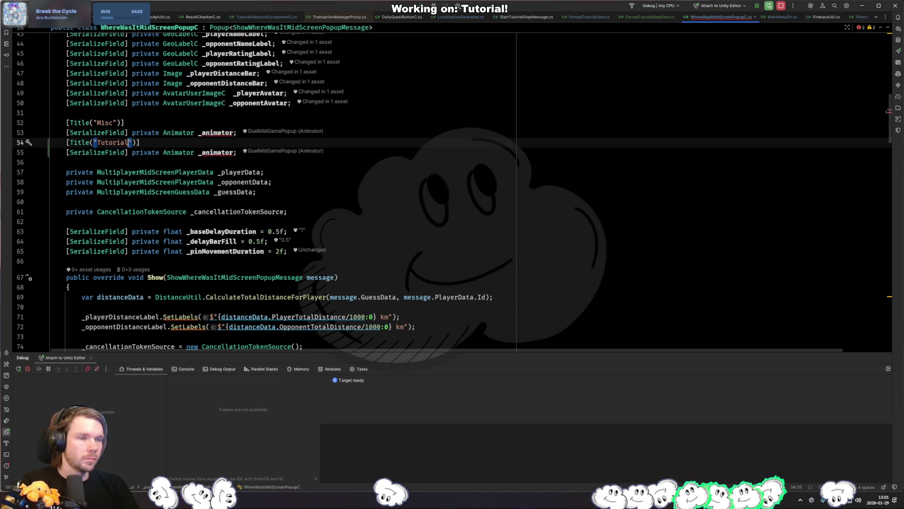
{"action": "key", "text": "Home"}
{"action": "key", "text": "Return"}
Step: Change the copied field to GameObject _tutorialSelectionObject
{"action": "left_click", "coordinate": [234, 162]}
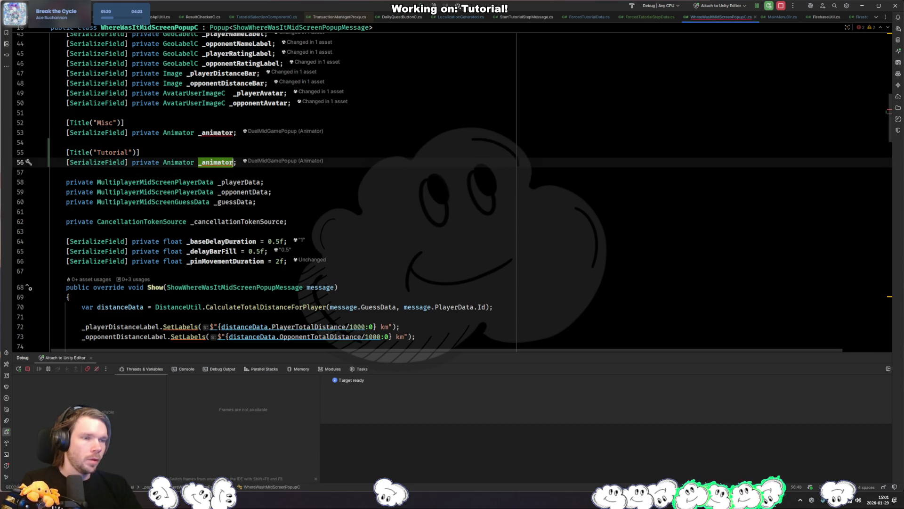
{"action": "key", "text": "ctrl+BackSpace"}
{"action": "key", "text": "ctrl+BackSpace"}
{"action": "type", "text": "GameO"}
{"action": "key", "text": "Return"}
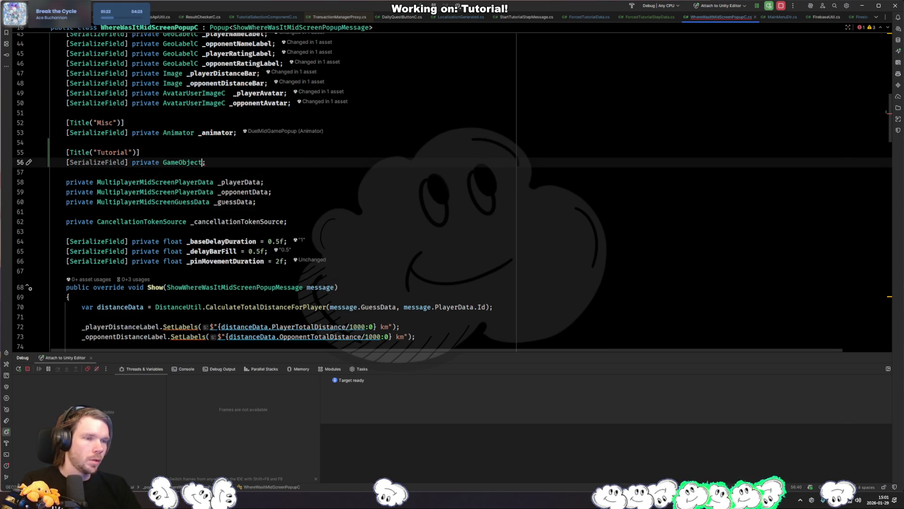
{"action": "type", "text": "_"}
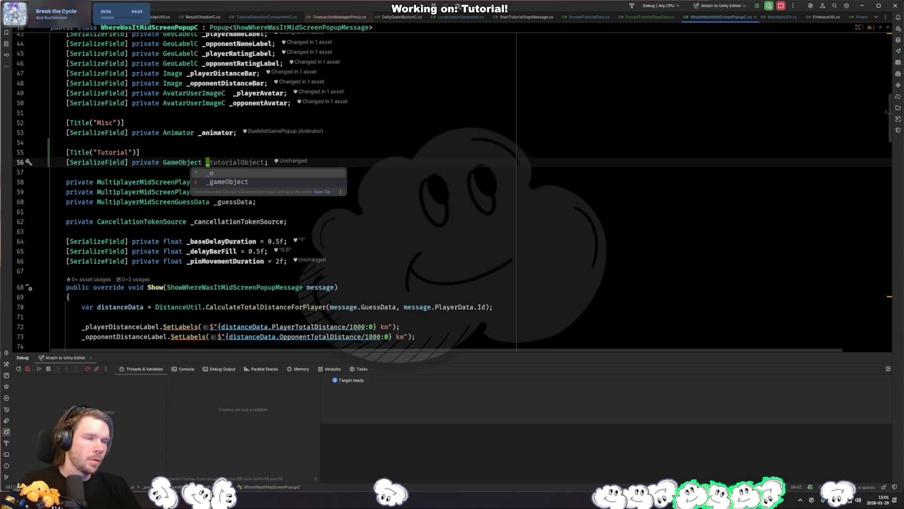
{"action": "type", "text": "tutorialSelectionobject"}
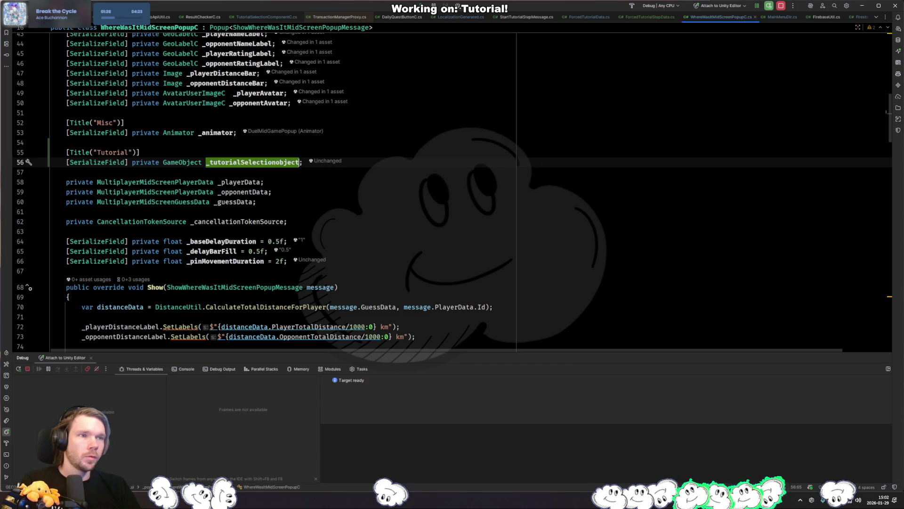
{"action": "left_click", "coordinate": [296, 162]}
{"action": "left_click", "coordinate": [280, 162]}
{"action": "key", "text": "BackSpace"}
{"action": "type", "text": "O"}
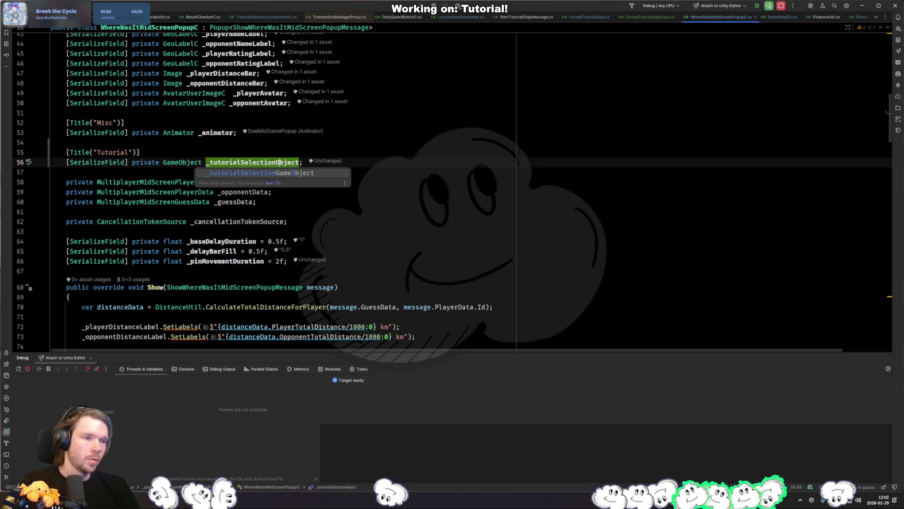
{"action": "scroll", "coordinate": [126, 132], "scroll_direction": "down", "scroll_amount": 13}
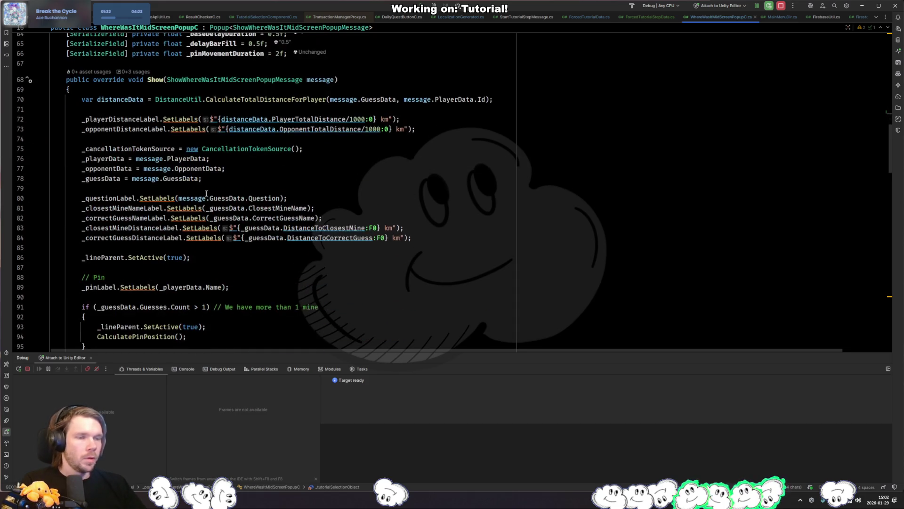
Step: In Show(), paste _tutorialSelectionObject on the empty line after the pin setup
{"action": "left_click", "coordinate": [304, 128]}
{"action": "scroll", "coordinate": [281, 158], "scroll_direction": "down", "scroll_amount": 2}
{"action": "scroll", "coordinate": [281, 158], "scroll_direction": "down", "scroll_amount": 1}
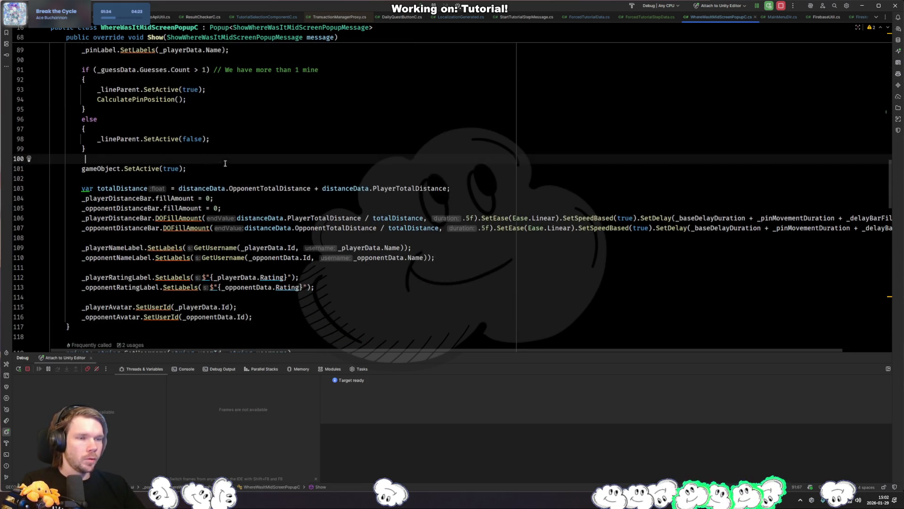
{"action": "left_click", "coordinate": [264, 188]}
{"action": "left_click", "coordinate": [218, 177]}
{"action": "key", "text": "ctrl+v"}
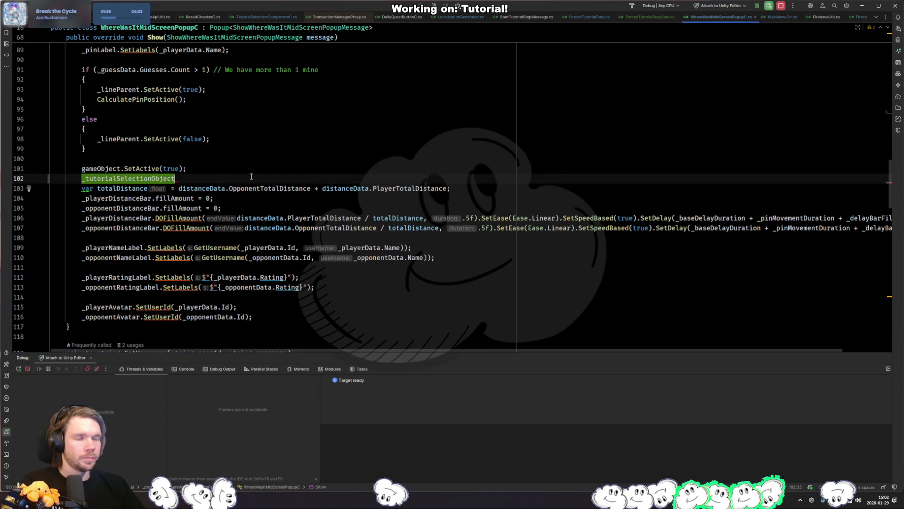
{"action": "key", "text": "ctrl+alt+Return"}
Step: Add an if (ForcedTutorialDir.Instance.IsTutorialActive) block above that line
{"action": "type", "text": "if (Tutorial"}
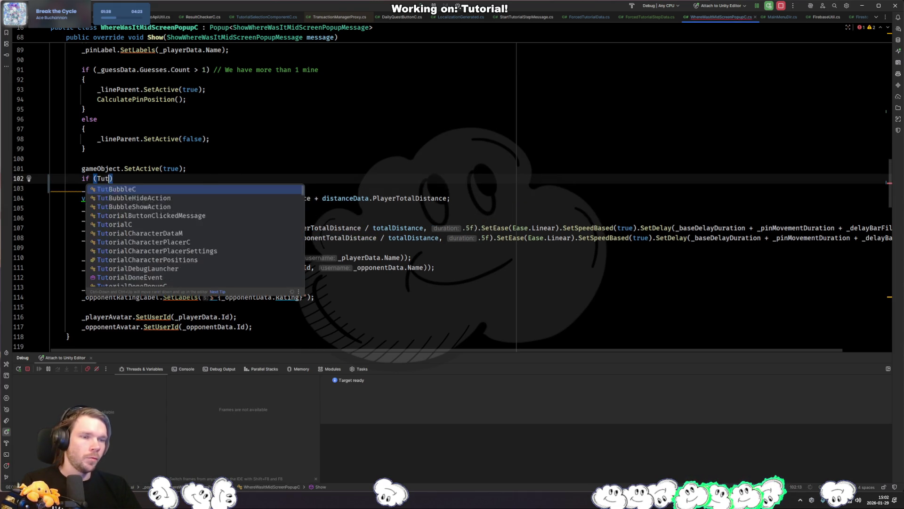
{"action": "type", "text": "di"}
{"action": "key", "text": "ctrl+BackSpace"}
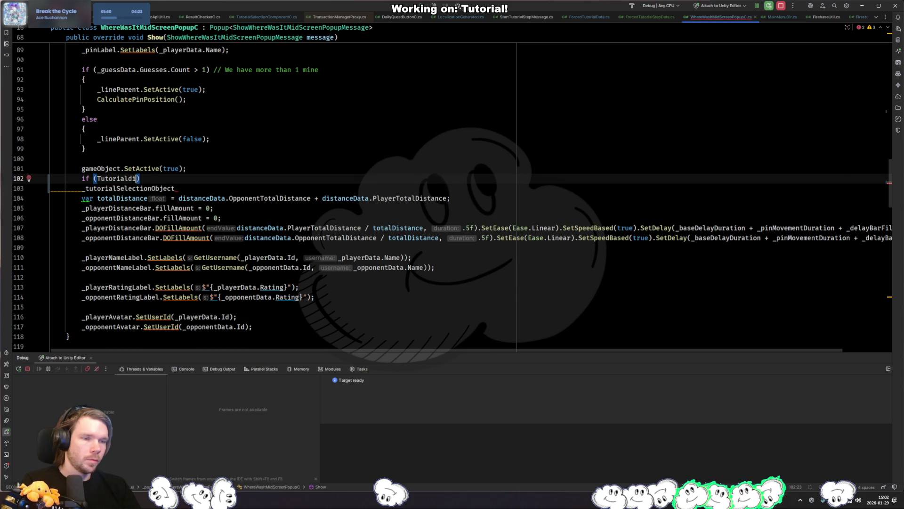
{"action": "type", "text": "For"}
{"action": "key", "text": "Return"}
{"action": "type", "text": "."}
{"action": "key", "text": "Return"}
{"action": "type", "text": "."}
{"action": "key", "text": "Return"}
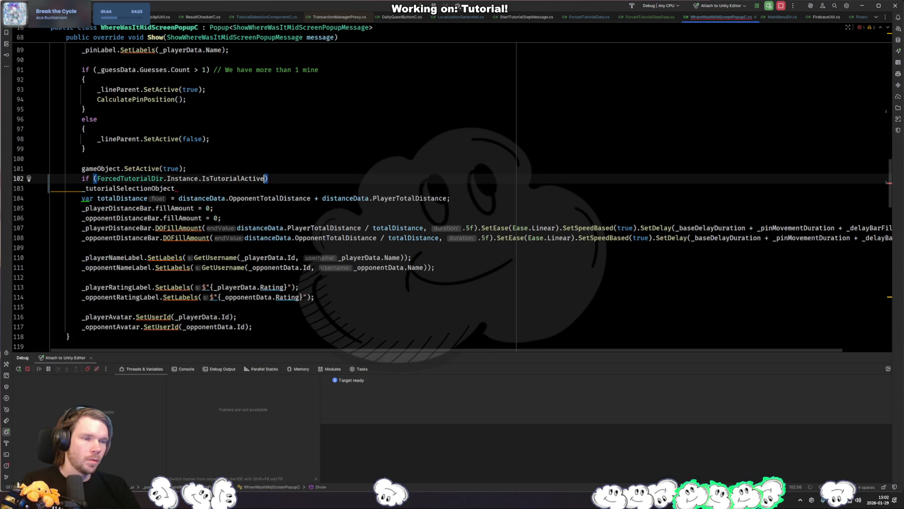
{"action": "key", "text": "ctrl+shift+Return"}
Step: Move the line into the block as _tutorialSelectionObject.SetActive(true) and return to Unity
{"action": "key", "text": "ctrl+shift+Up"}
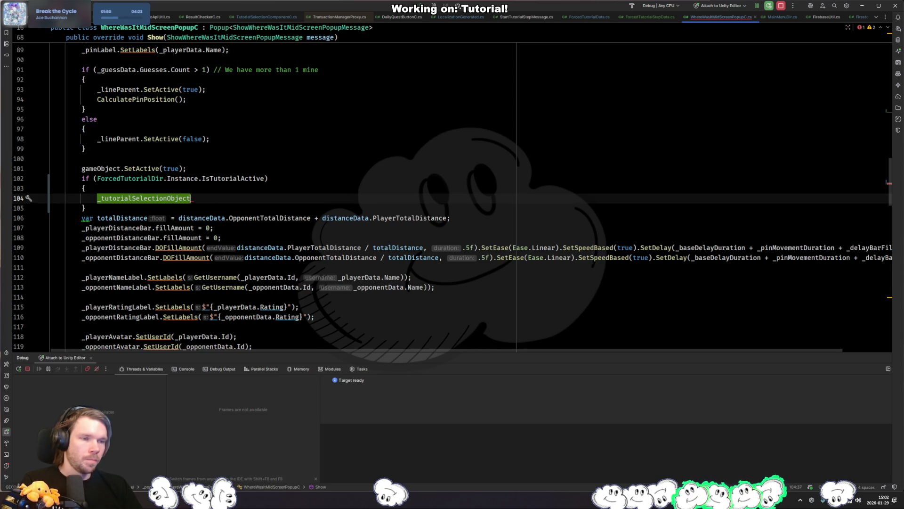
{"action": "type", "text": ".Set"}
{"action": "key", "text": "Return"}
{"action": "type", "text": "tActive(true);"}
{"action": "key", "text": "Return"}
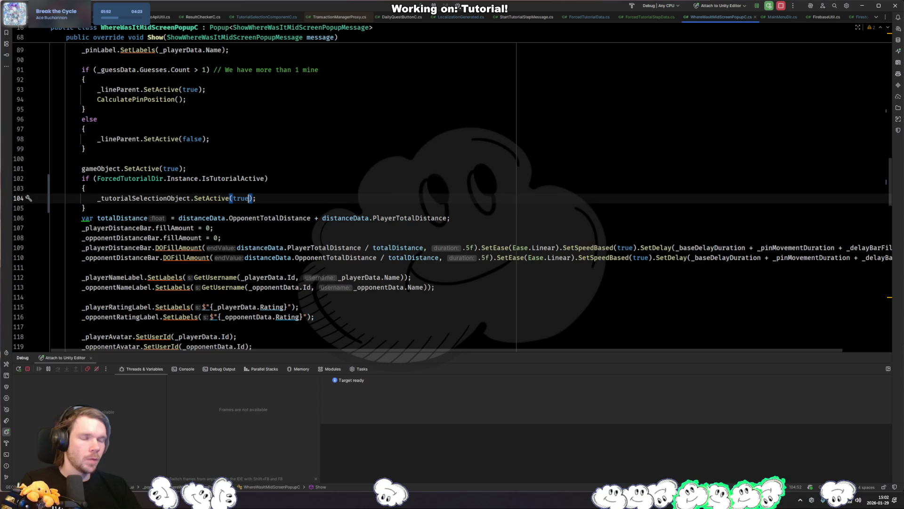
{"action": "left_click", "coordinate": [293, 207]}
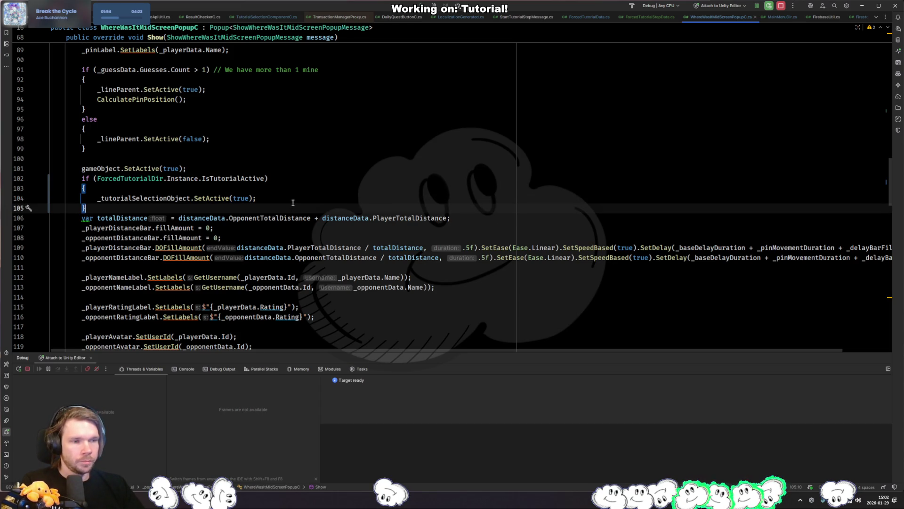
{"action": "key", "text": "alt+Tab"}
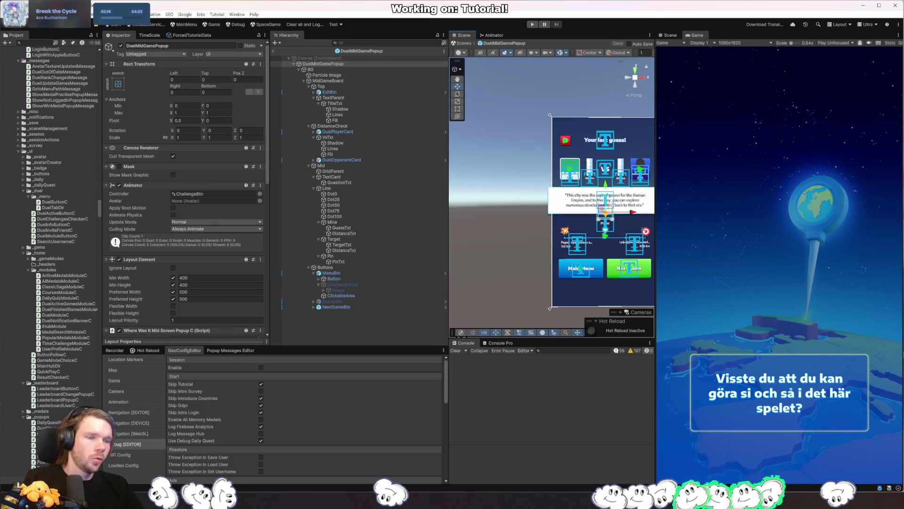
Step: Inspect the popup's BG, MidGameBoard and Particle Image objects in the Hierarchy
{"action": "left_click", "coordinate": [311, 70]}
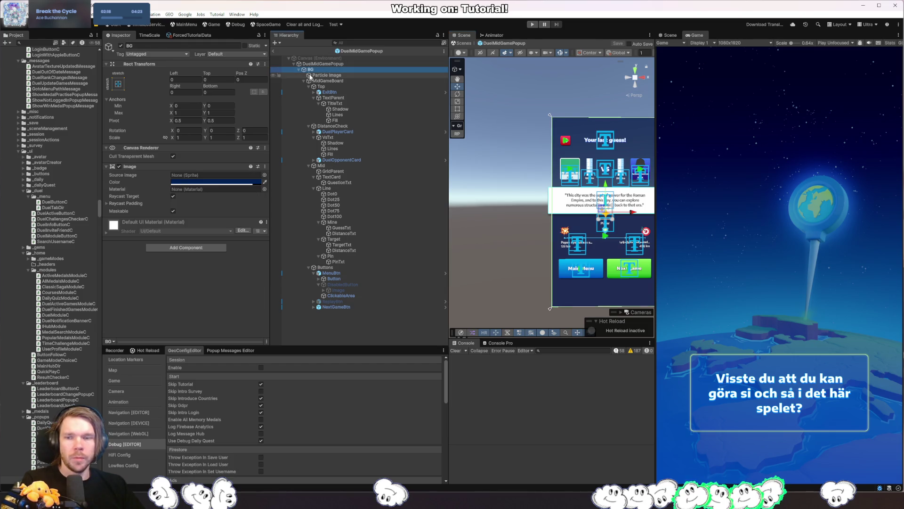
{"action": "left_click", "coordinate": [335, 81]}
{"action": "left_click", "coordinate": [303, 80]}
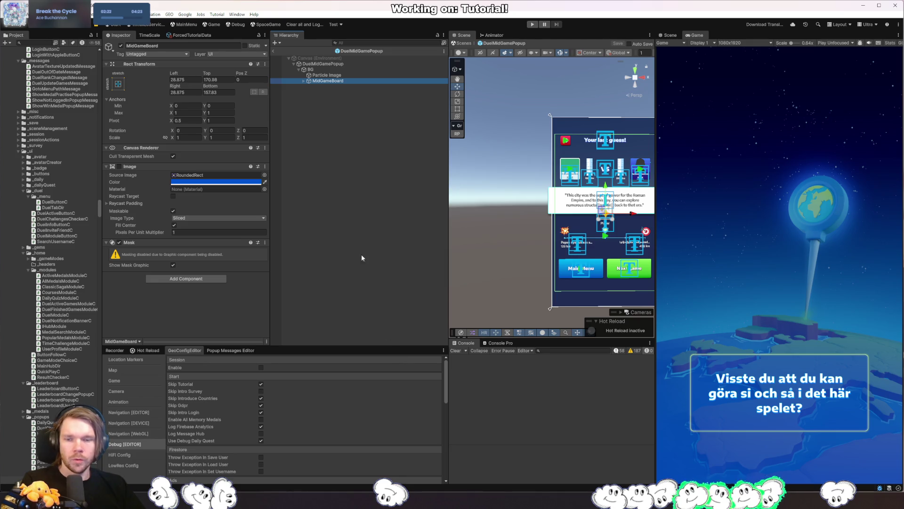
{"action": "left_click", "coordinate": [304, 81], "text": "alt"}
{"action": "left_click", "coordinate": [326, 74]}
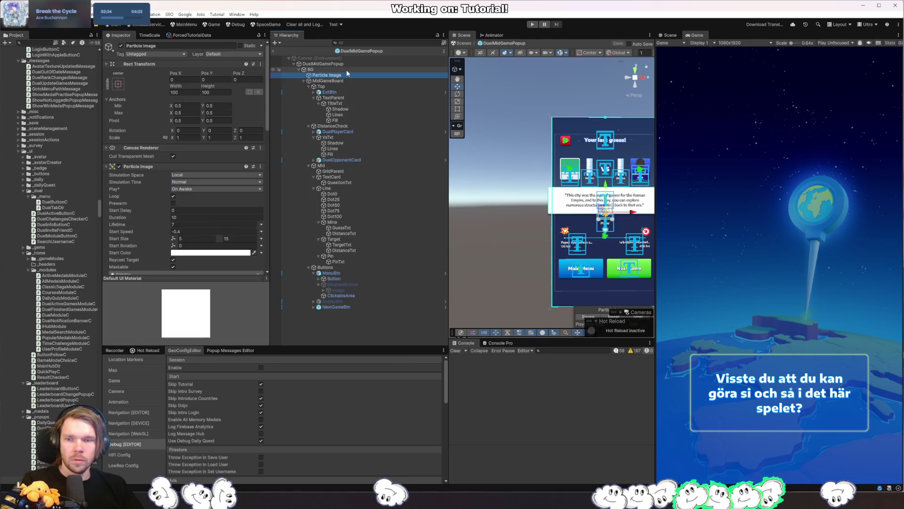
{"action": "scroll", "coordinate": [203, 211], "scroll_direction": "down", "scroll_amount": 5}
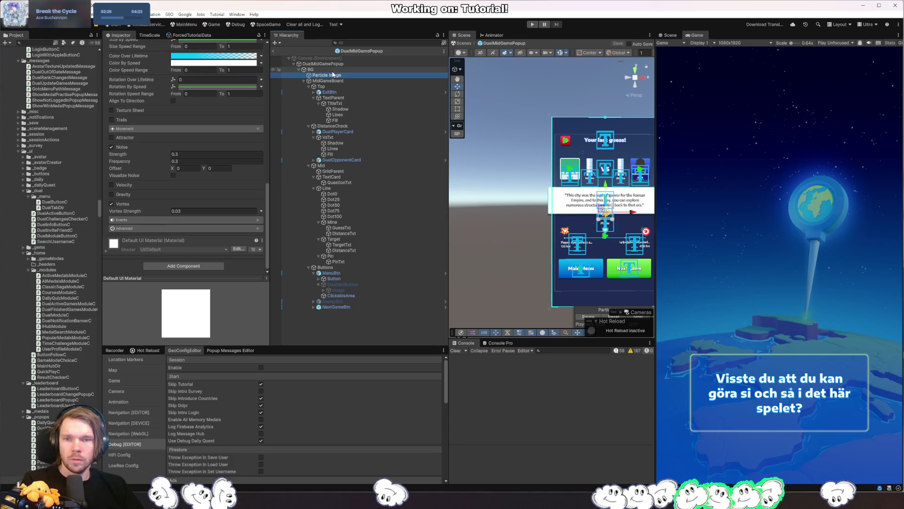
{"action": "key", "text": "Up"}
{"action": "key", "text": "Up"}
{"action": "scroll", "coordinate": [200, 207], "scroll_direction": "down", "scroll_amount": 10}
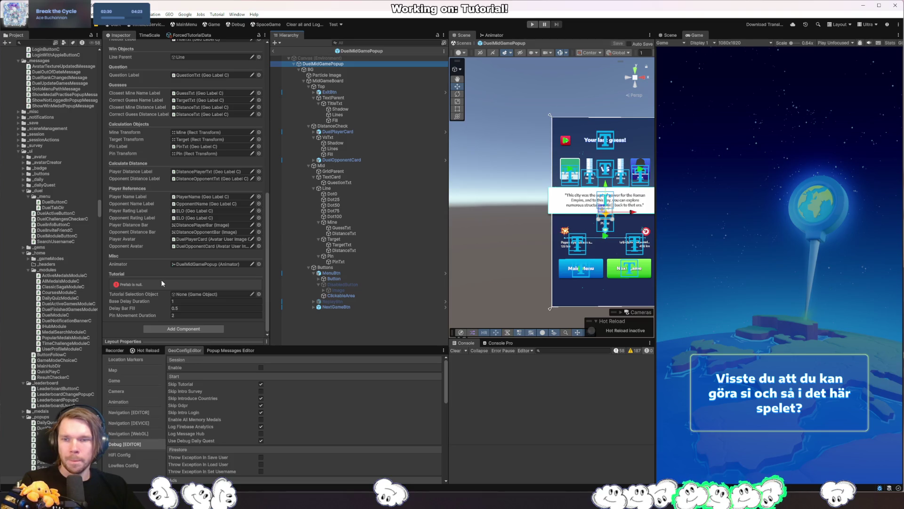
Step: Open the ChallengeBtn animator controller, select DuelMidGamePopup, and review the script in Rider
{"action": "left_click", "coordinate": [207, 264]}
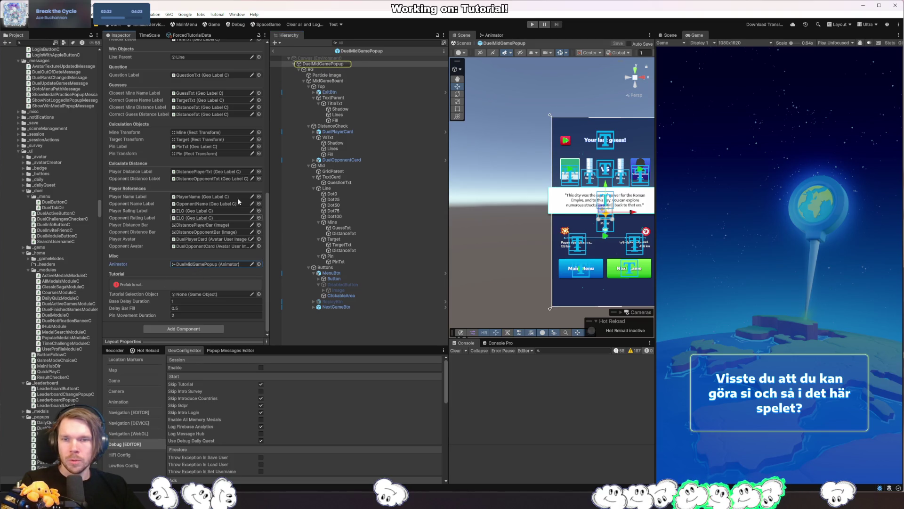
{"action": "scroll", "coordinate": [202, 188], "scroll_direction": "up", "scroll_amount": 10}
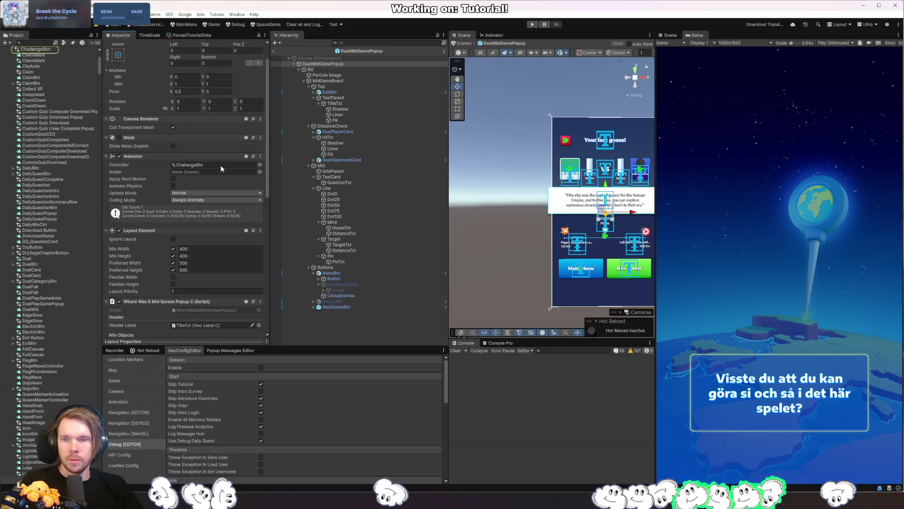
{"action": "double_click", "coordinate": [221, 165]}
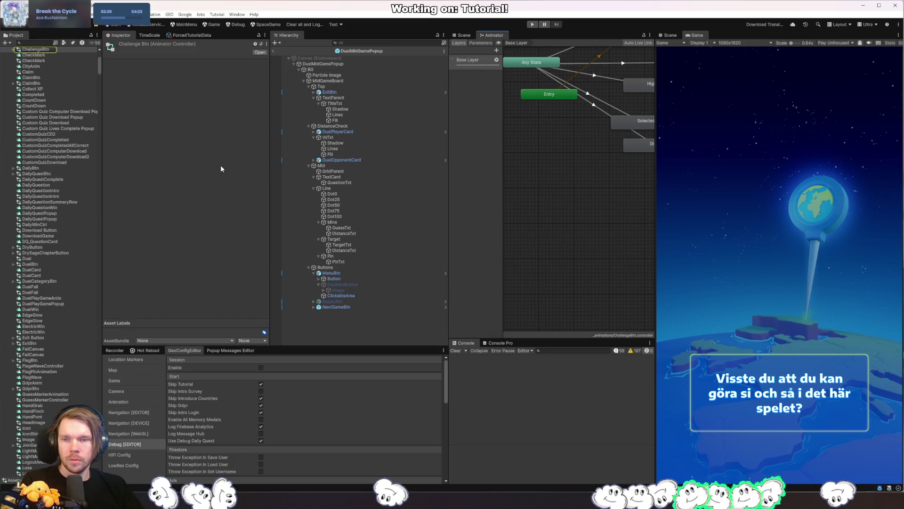
{"action": "left_click", "coordinate": [375, 63]}
{"action": "scroll", "coordinate": [234, 204], "scroll_direction": "down", "scroll_amount": 10}
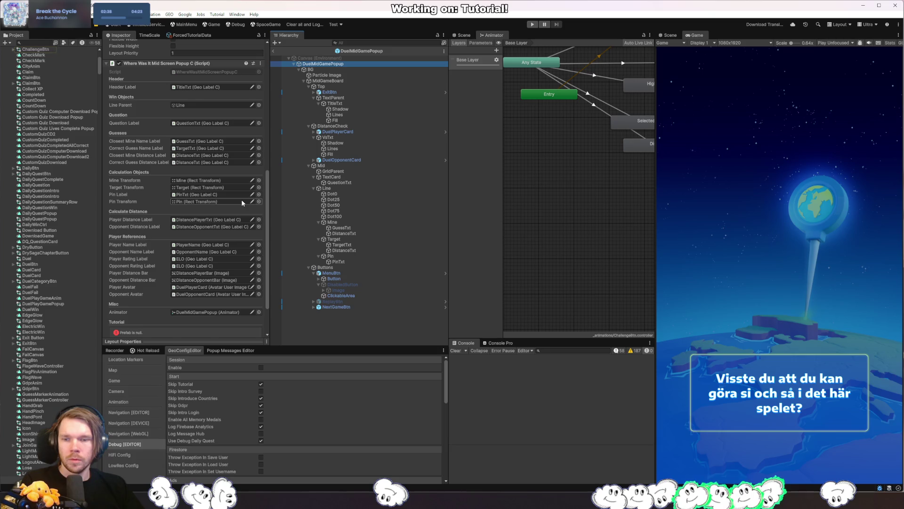
{"action": "key", "text": "alt+Tab"}
{"action": "scroll", "coordinate": [283, 237], "scroll_direction": "up", "scroll_amount": 15}
{"action": "scroll", "coordinate": [282, 237], "scroll_direction": "down", "scroll_amount": 3}
{"action": "scroll", "coordinate": [283, 237], "scroll_direction": "down", "scroll_amount": 13}
{"action": "scroll", "coordinate": [236, 165], "scroll_direction": "up", "scroll_amount": 3}
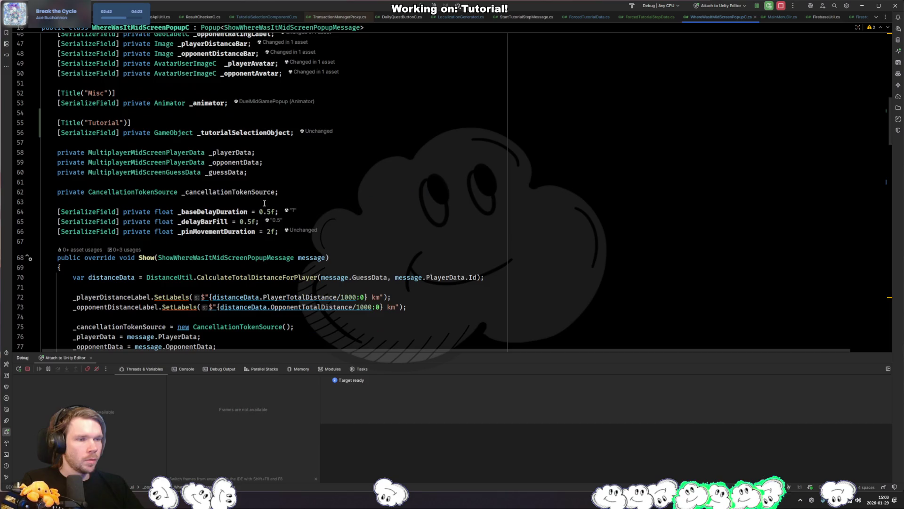
Step: Delete the Misc header, the _animator field and the System.Collections.Generic using
{"action": "left_click", "coordinate": [204, 103]}
{"action": "double_click", "coordinate": [205, 103]}
{"action": "scroll", "coordinate": [203, 113], "scroll_direction": "up", "scroll_amount": 2}
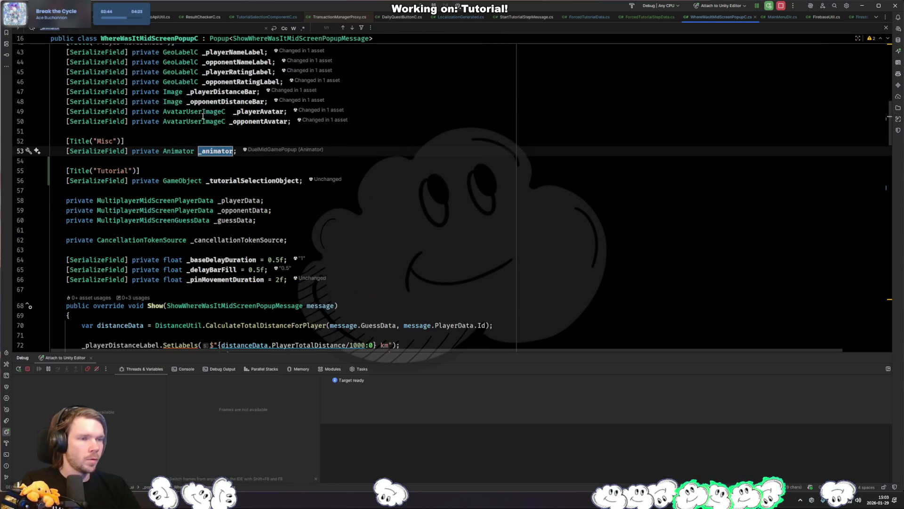
{"action": "key", "text": "ctrl+w"}
{"action": "key", "text": "ctrl+w"}
{"action": "key", "text": "shift+Up"}
{"action": "key", "text": "Delete"}
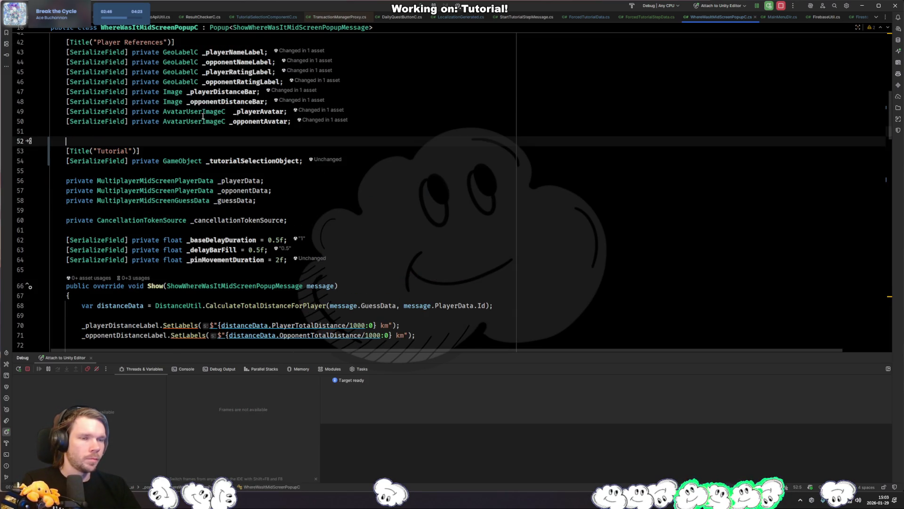
{"action": "key", "text": "BackSpace"}
{"action": "key", "text": "ctrl+Home"}
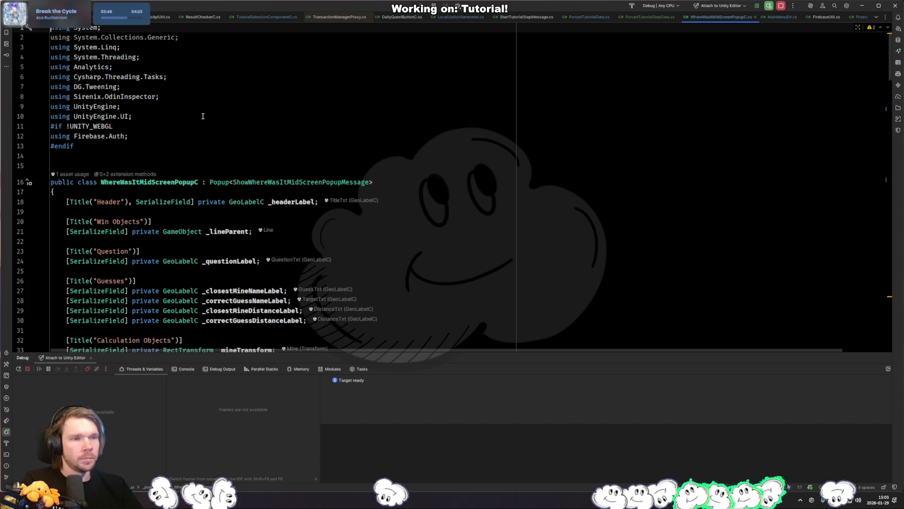
{"action": "key", "text": "Down"}
{"action": "key", "text": "ctrl+x"}
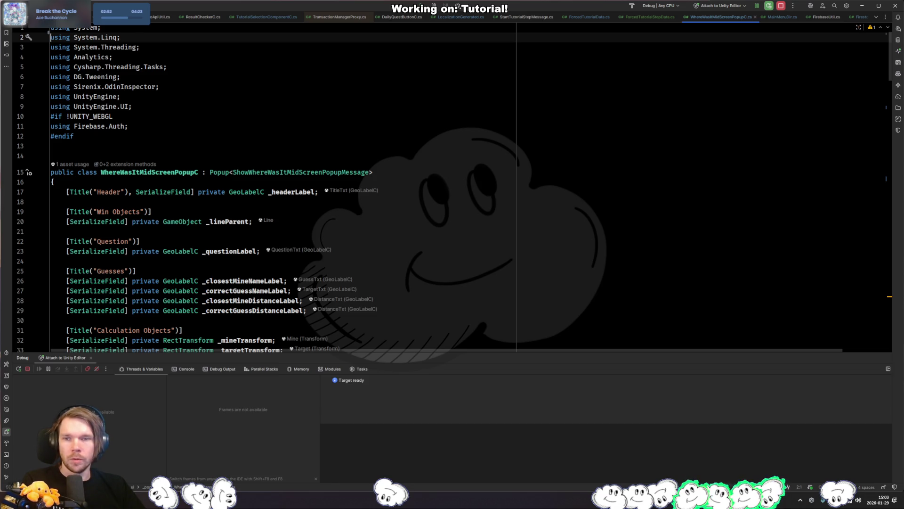
{"action": "key", "text": "alt+Tab"}
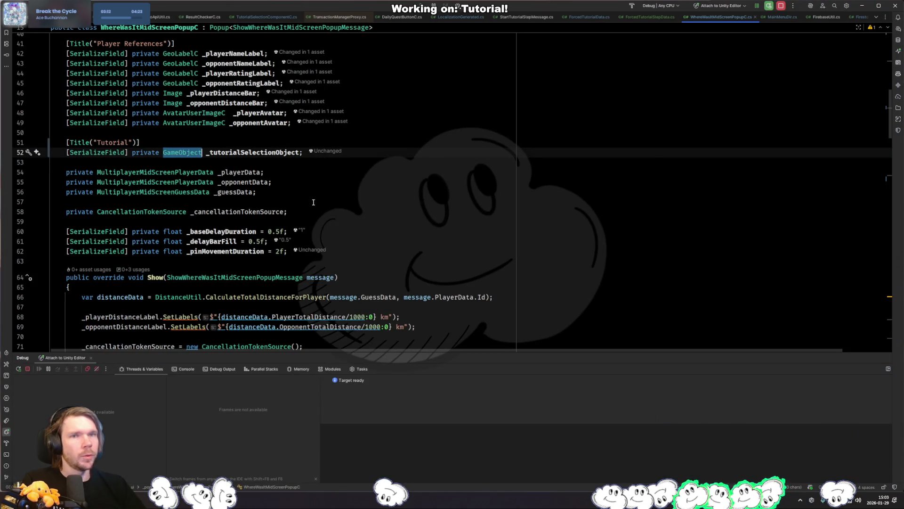
Step: Change the field type to TutorialSelectionComponentC and rename it _tutorialSelectionComponent
{"action": "type", "text": "TutorialSele"}
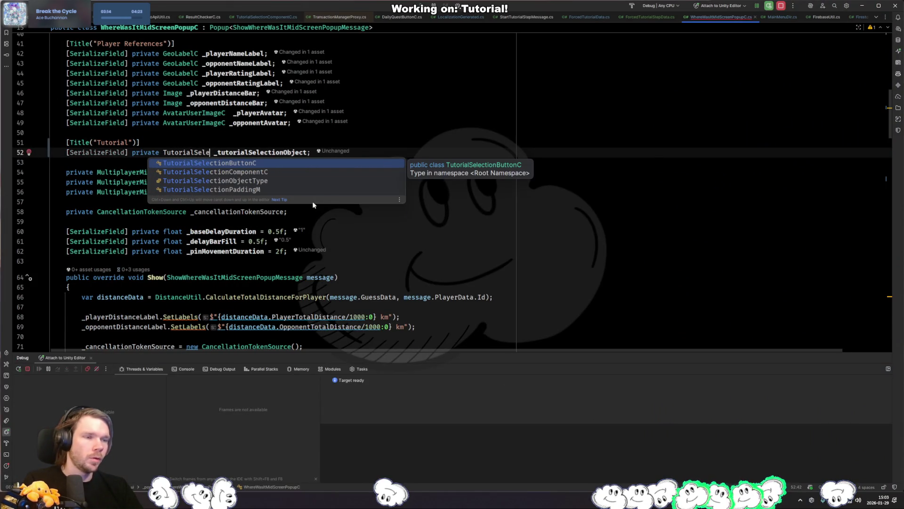
{"action": "key", "text": "Down"}
{"action": "key", "text": "Return"}
{"action": "left_click", "coordinate": [365, 152]}
{"action": "key", "text": "BackSpace"}
{"action": "key", "text": "BackSpace"}
{"action": "key", "text": "BackSpace"}
{"action": "type", "text": "Compo"}
{"action": "key", "text": "Return"}
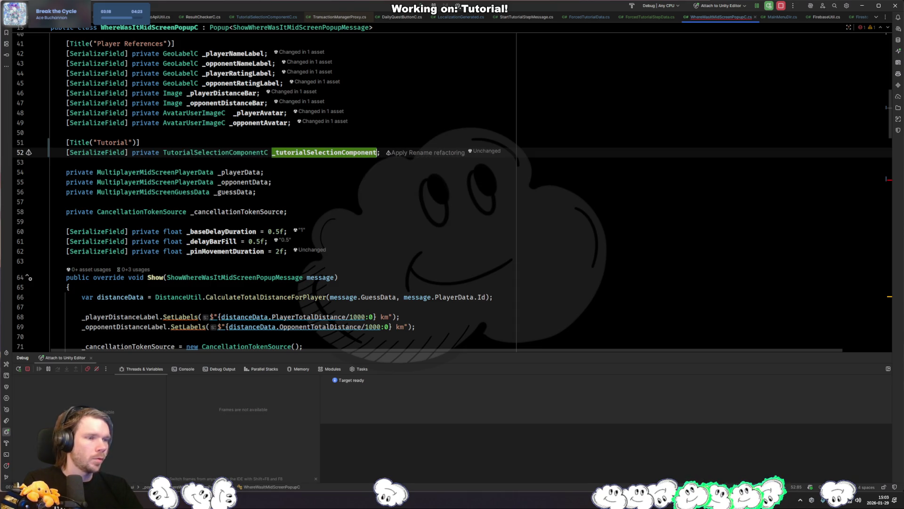
Step: Replace the SetActive(true) call with _tutorialSelectionComponent.enabled = true and let Unity recompile
{"action": "key", "text": "F2"}
{"action": "key", "text": "ctrl+w"}
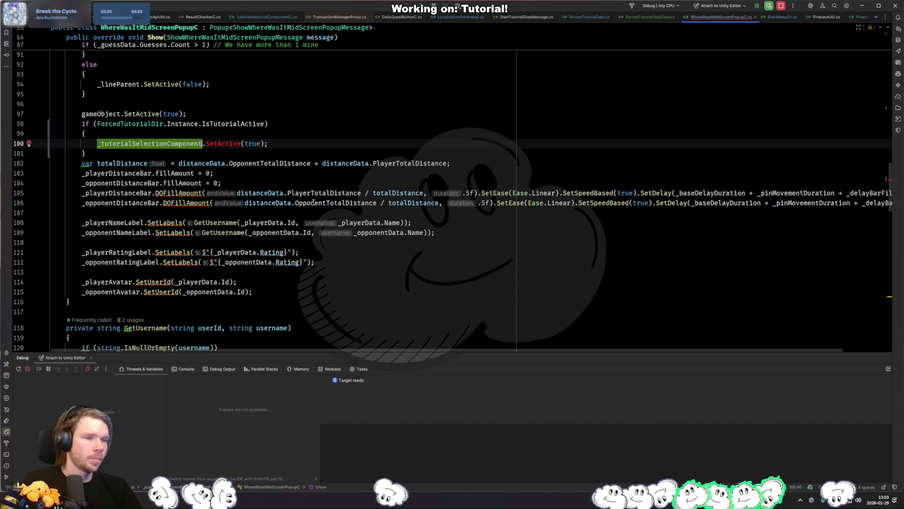
{"action": "type", "text": "_tutorialSelectionComponent.enabled = true"}
{"action": "key", "text": "ctrl+Delete"}
{"action": "key", "text": "ctrl+Delete"}
{"action": "key", "text": "ctrl+Delete"}
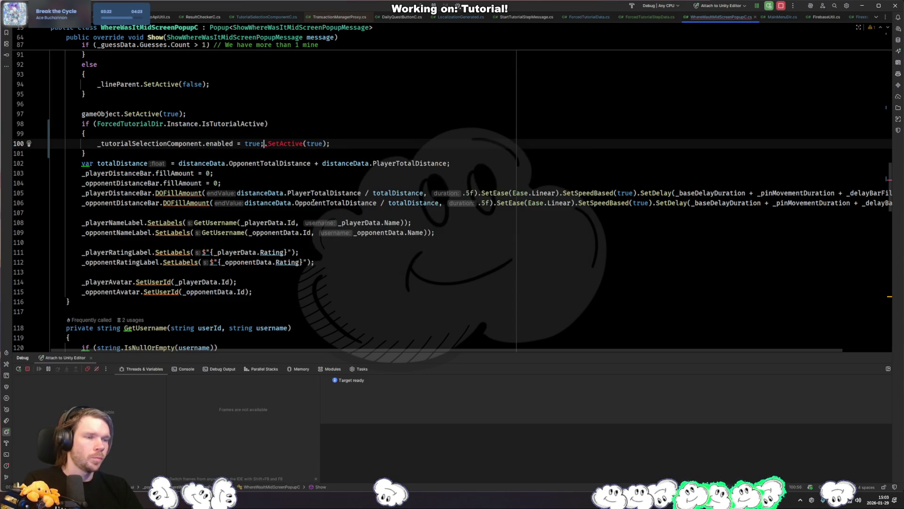
{"action": "key", "text": "Down"}
{"action": "key", "text": "alt+Tab"}
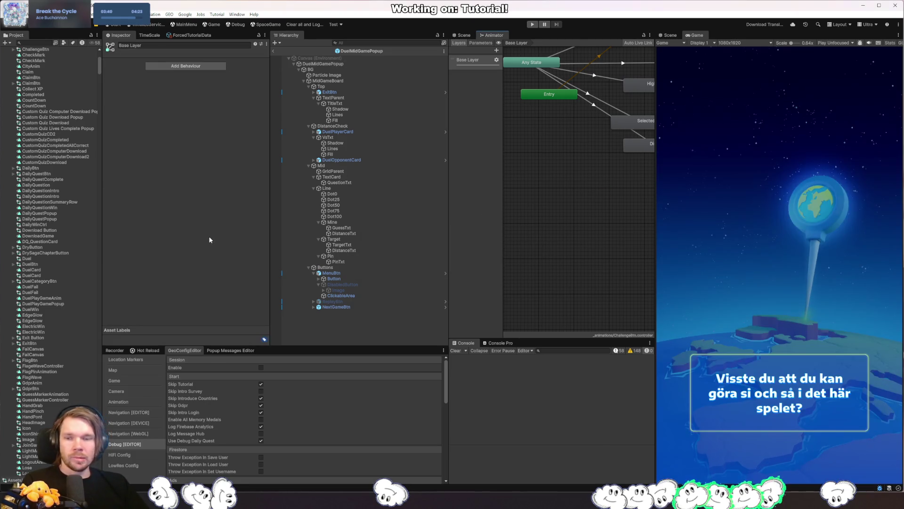
Step: Assign MenuBtn to DuelMidGamePopup's Tutorial Selection Component and set MenuBtn's own component to start disabled
{"action": "left_click", "coordinate": [325, 64]}
{"action": "scroll", "coordinate": [226, 232], "scroll_direction": "down", "scroll_amount": 8}
{"action": "scroll", "coordinate": [226, 231], "scroll_direction": "down", "scroll_amount": 1}
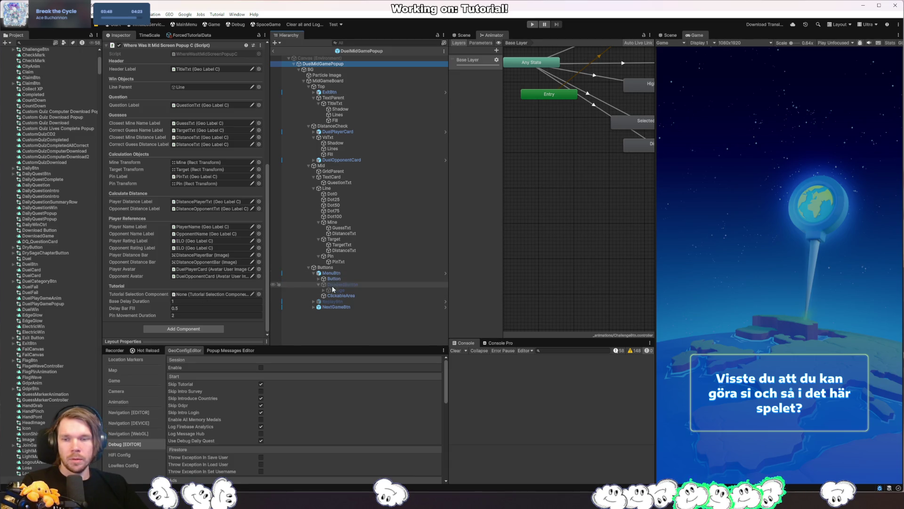
{"action": "mouse_move", "coordinate": [337, 276]}
{"action": "left_mouse_down"}
{"action": "mouse_move", "coordinate": [283, 302]}
{"action": "mouse_move", "coordinate": [200, 294]}
{"action": "left_mouse_up"}
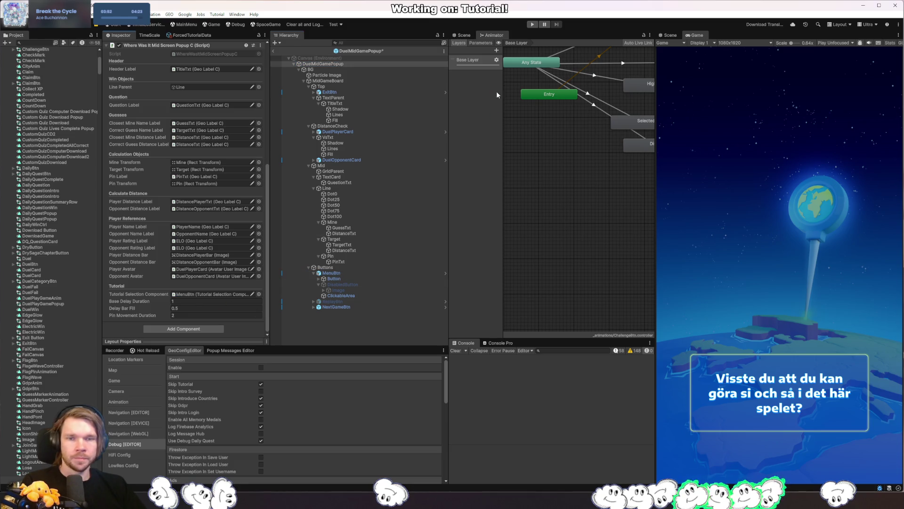
{"action": "left_click", "coordinate": [331, 273]}
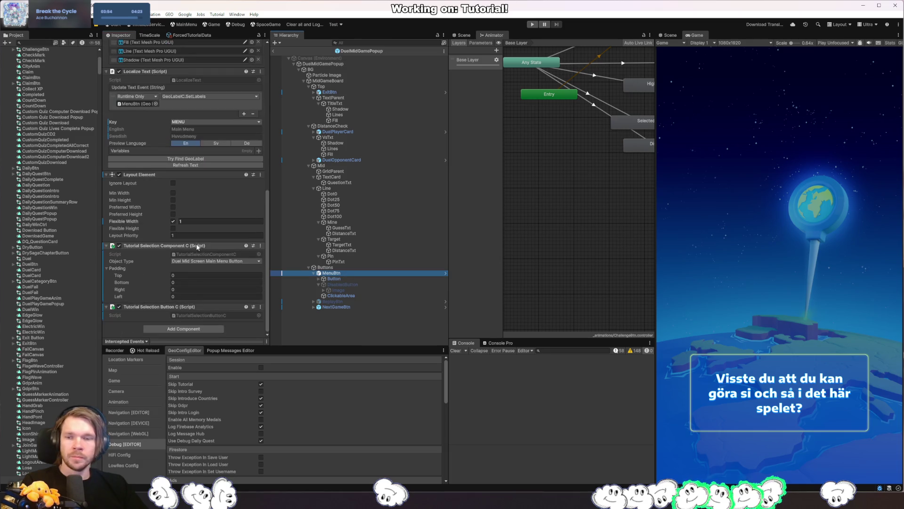
{"action": "left_click", "coordinate": [119, 246]}
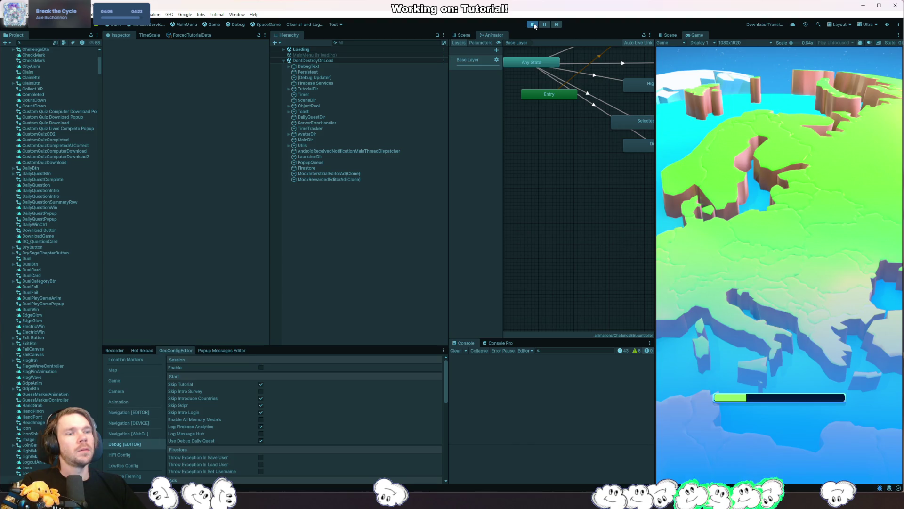
Step: Stop play mode and commit the Delay Before Show value in the Forced Tutorial Data steps
{"action": "left_click", "coordinate": [533, 24]}
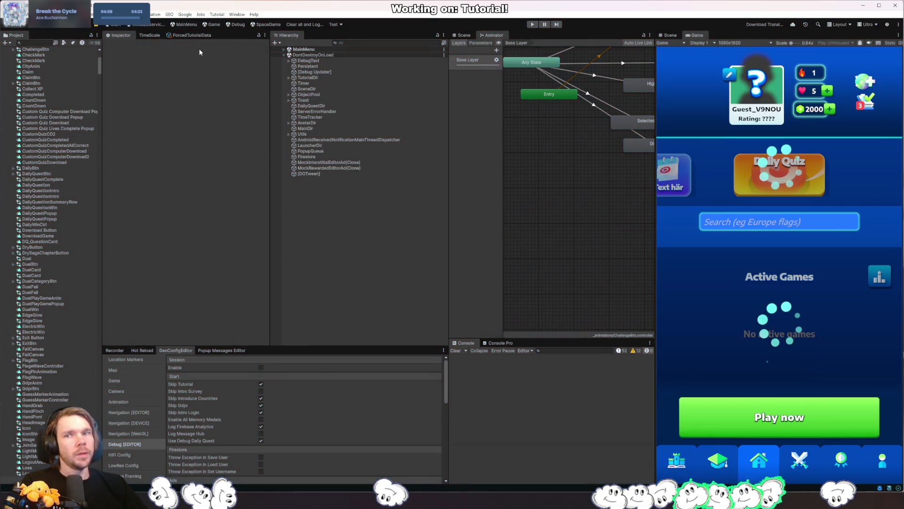
{"action": "left_click", "coordinate": [193, 35]}
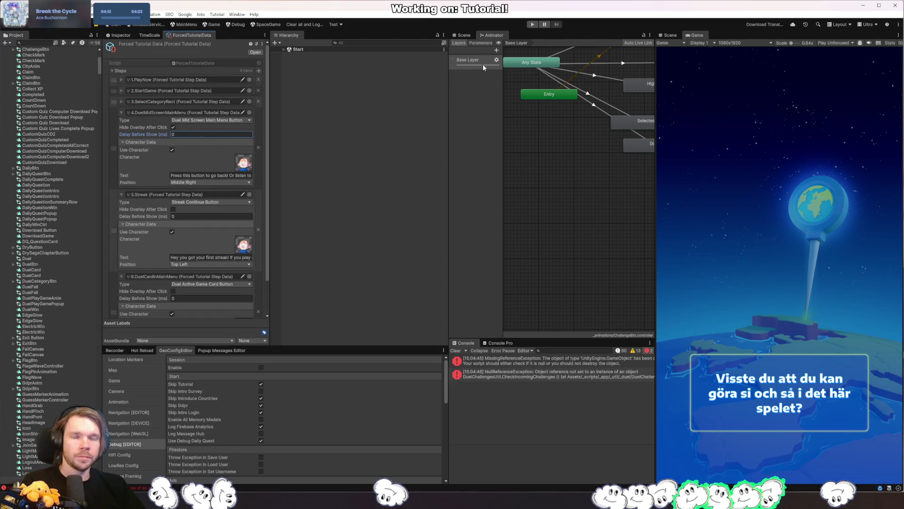
{"action": "left_click", "coordinate": [482, 130]}
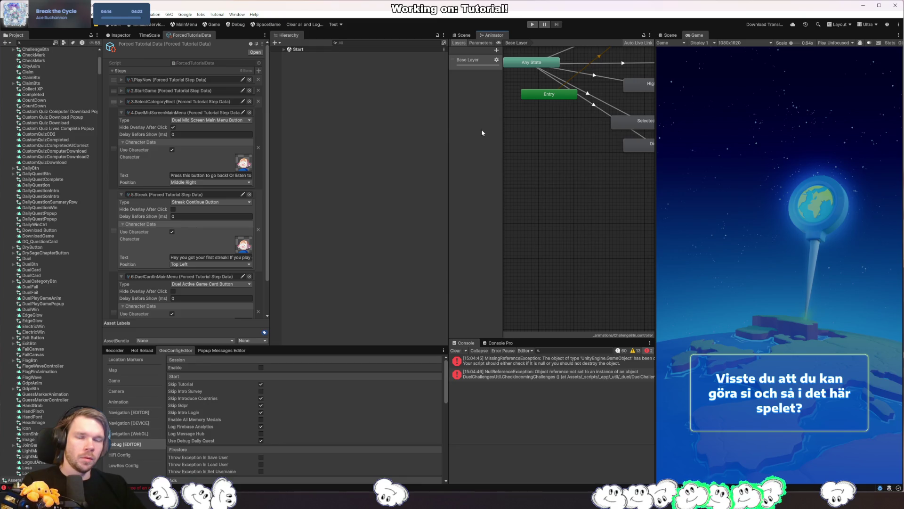
Step: Rerun the game and resume Rider's debugger past the NullReferenceException
{"action": "left_click", "coordinate": [537, 25]}
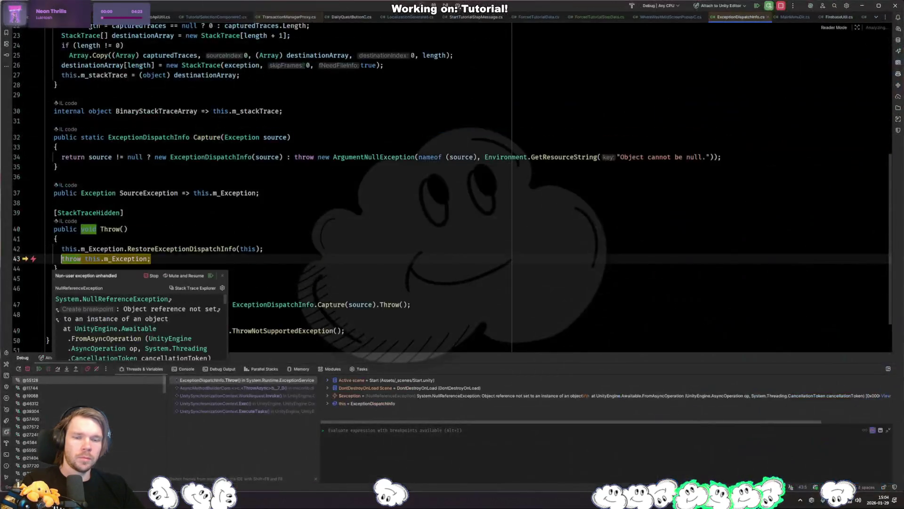
{"action": "left_click", "coordinate": [424, 233]}
{"action": "key", "text": "F5"}
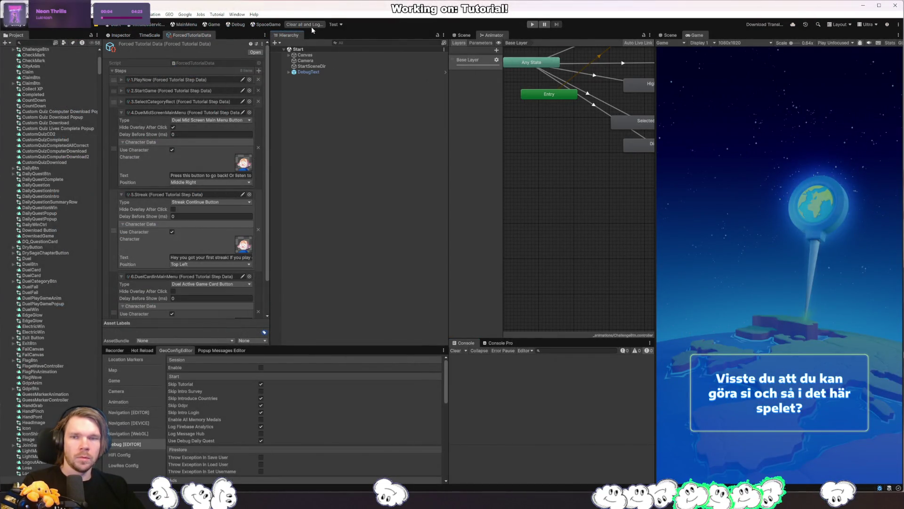
Step: Clear the console, restart the game and complete onboarding with a 60 Days streak goal
{"action": "left_click", "coordinate": [312, 25]}
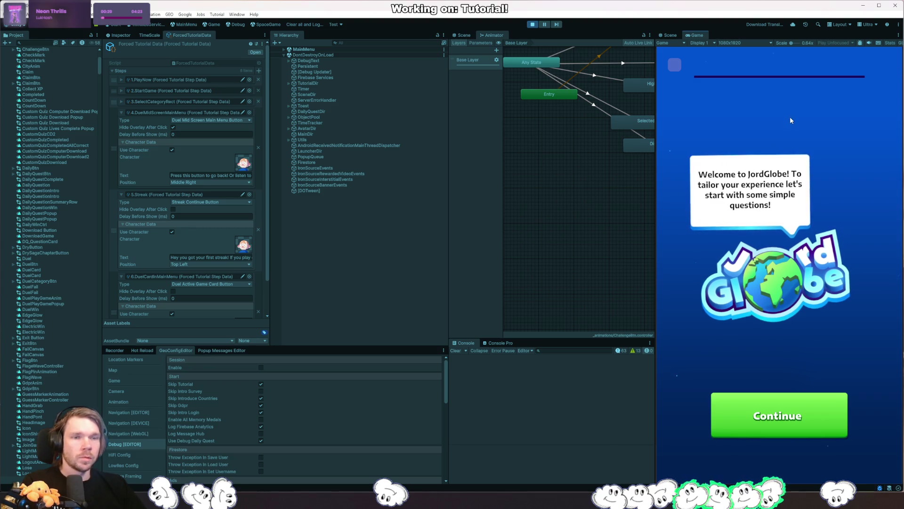
{"action": "left_click", "coordinate": [826, 403]}
{"action": "left_click", "coordinate": [785, 272]}
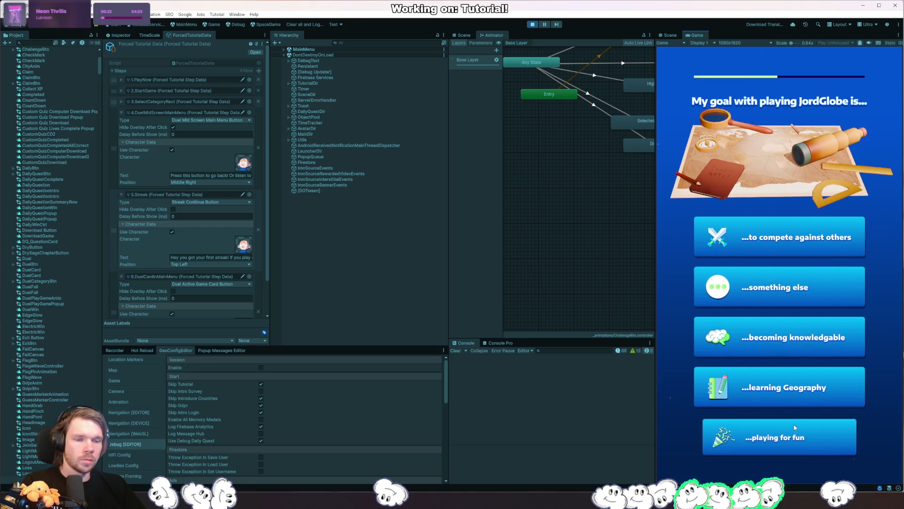
{"action": "left_click", "coordinate": [793, 434]}
{"action": "left_click", "coordinate": [798, 434]}
{"action": "left_click", "coordinate": [782, 351]}
{"action": "left_click", "coordinate": [790, 439]}
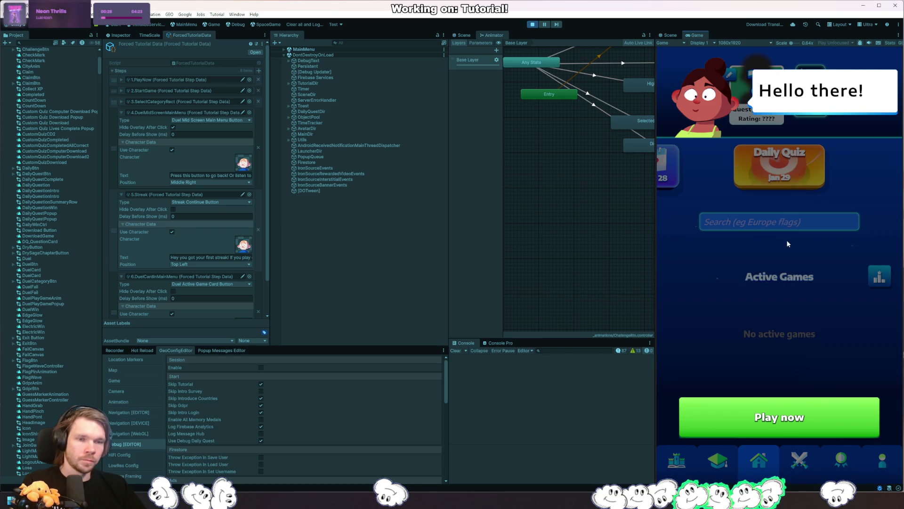
Step: Start a new game against a friend in the Misc category and play the round
{"action": "left_click", "coordinate": [784, 420]}
{"action": "left_click", "coordinate": [784, 422]}
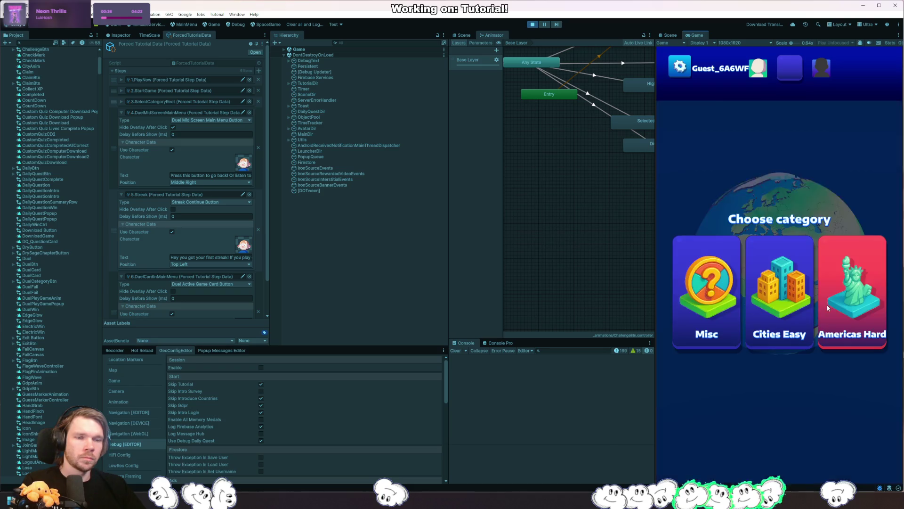
{"action": "left_click", "coordinate": [722, 300]}
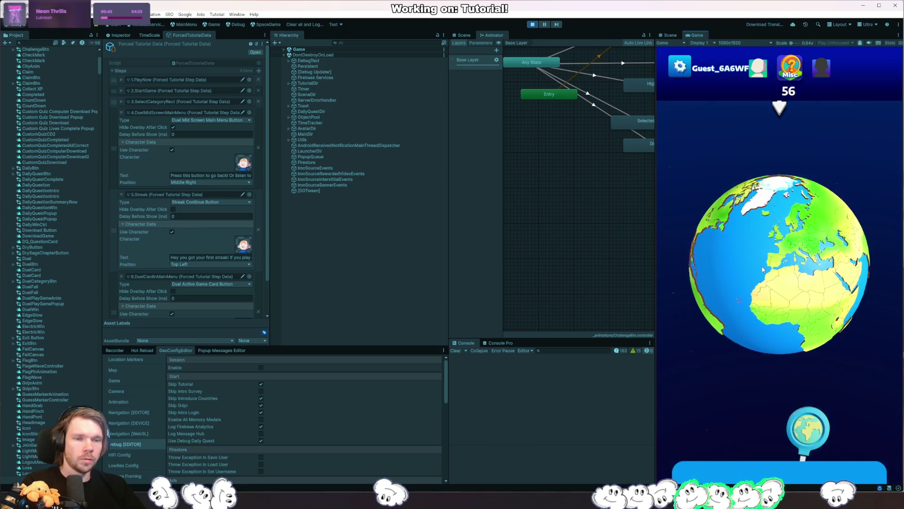
{"action": "scroll", "coordinate": [779, 239], "scroll_direction": "up", "scroll_amount": 3}
{"action": "scroll", "coordinate": [779, 240], "scroll_direction": "up", "scroll_amount": 5}
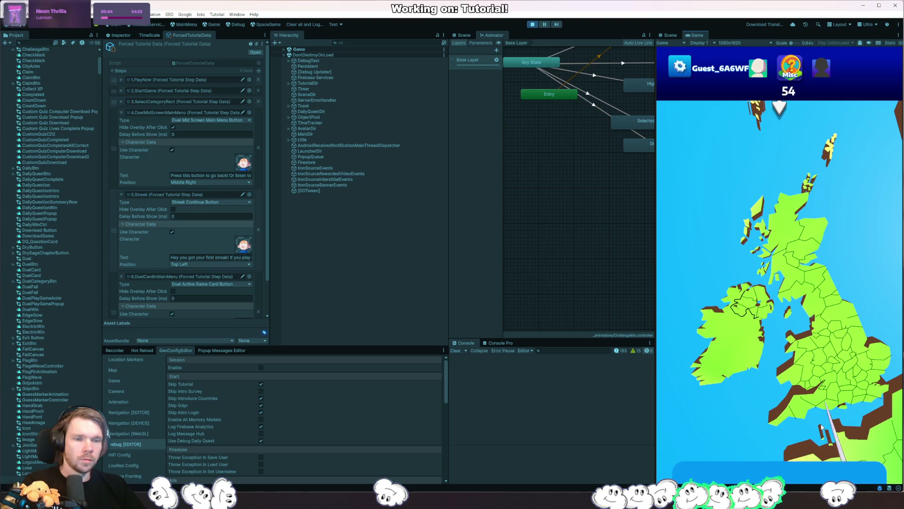
{"action": "scroll", "coordinate": [815, 322], "scroll_direction": "down", "scroll_amount": 3}
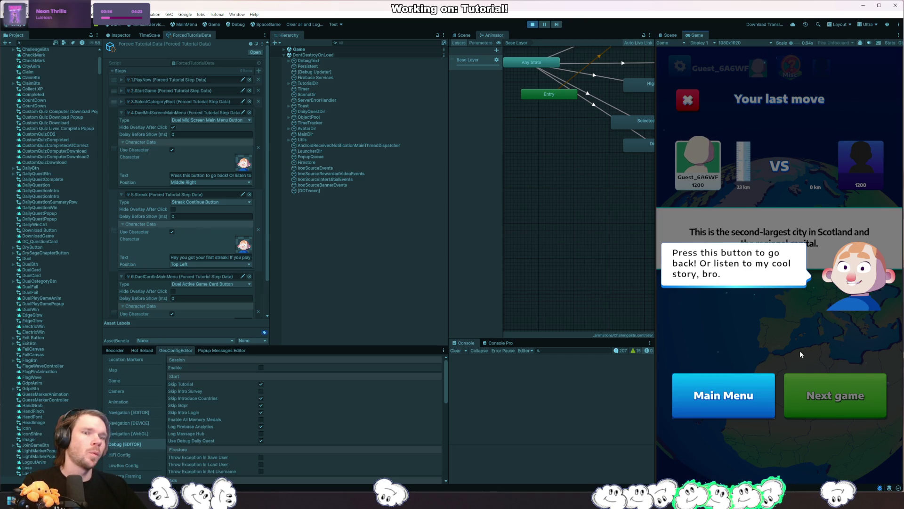
Step: Return from results to the main menu past the streak popup and open the waiting duel
{"action": "left_click", "coordinate": [715, 401]}
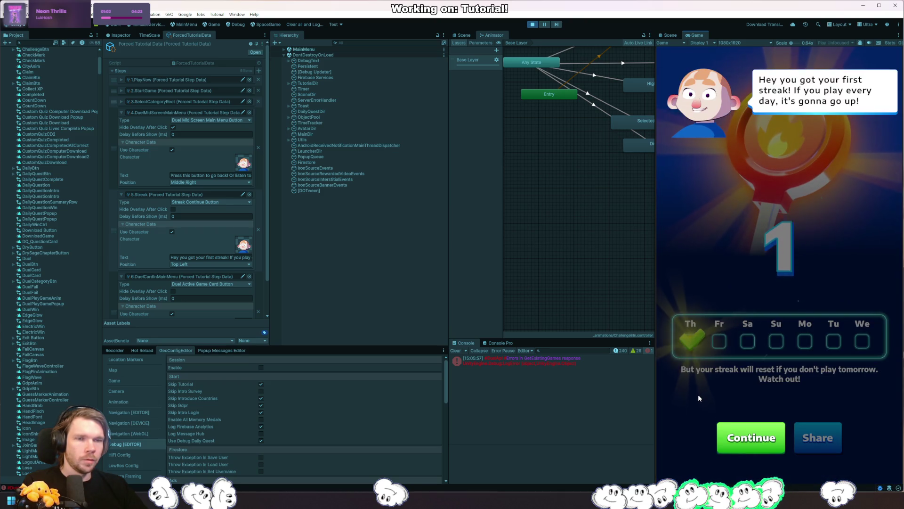
{"action": "left_click", "coordinate": [736, 438]}
{"action": "left_click", "coordinate": [787, 344]}
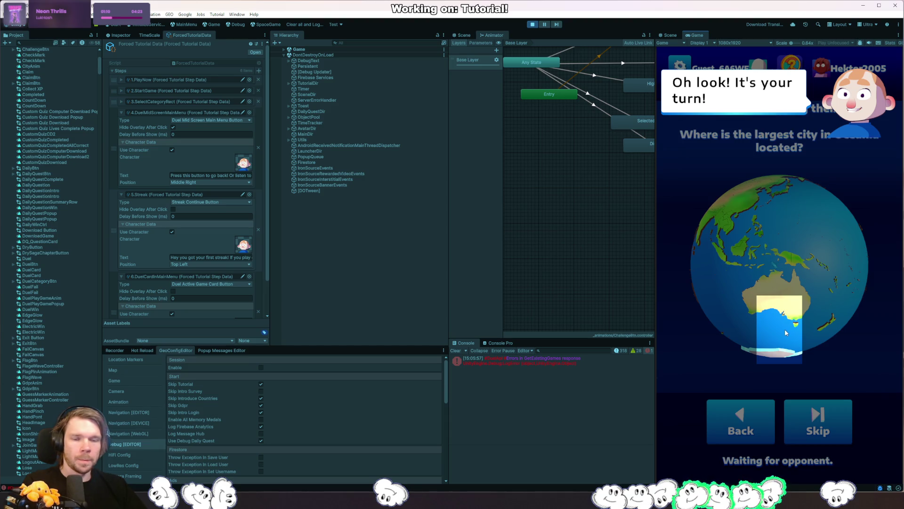
Step: Tick Hide Overlay After Click on tutorial step 6 and restart play mode
{"action": "scroll", "coordinate": [203, 265], "scroll_direction": "down", "scroll_amount": 2}
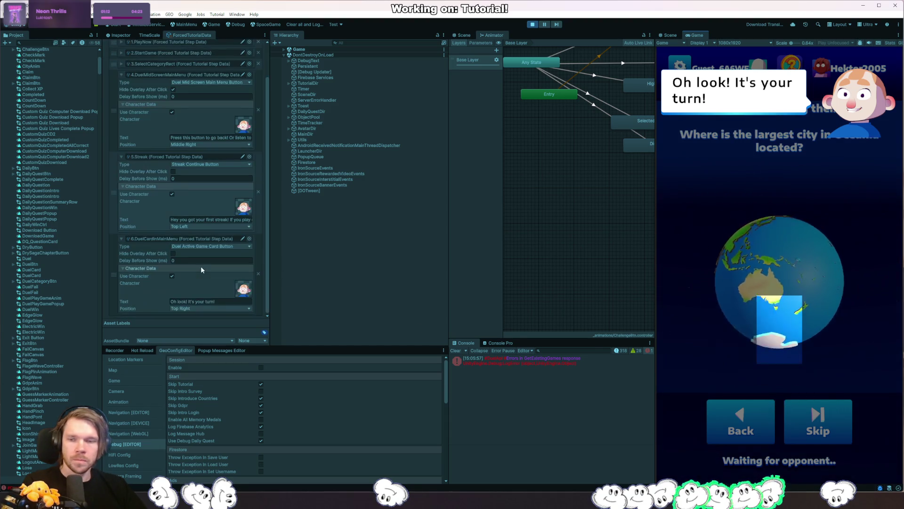
{"action": "left_click", "coordinate": [172, 254]}
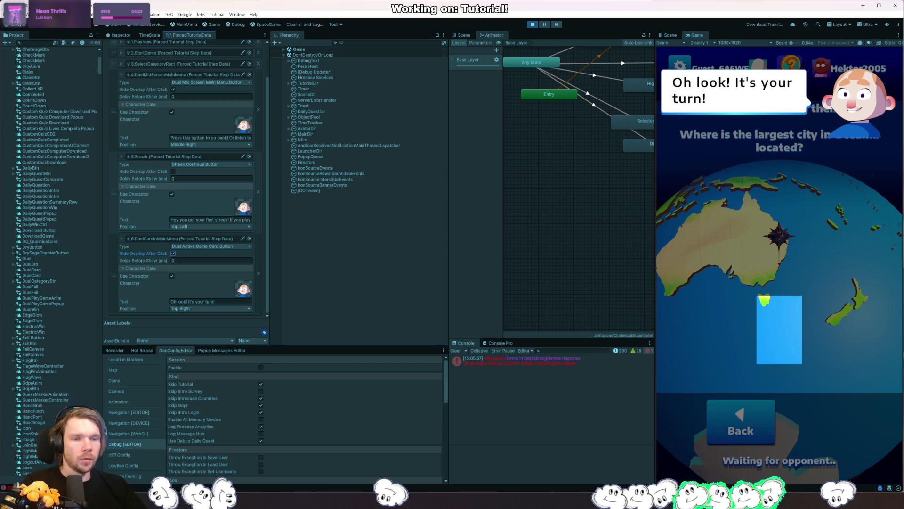
{"action": "left_click", "coordinate": [536, 25]}
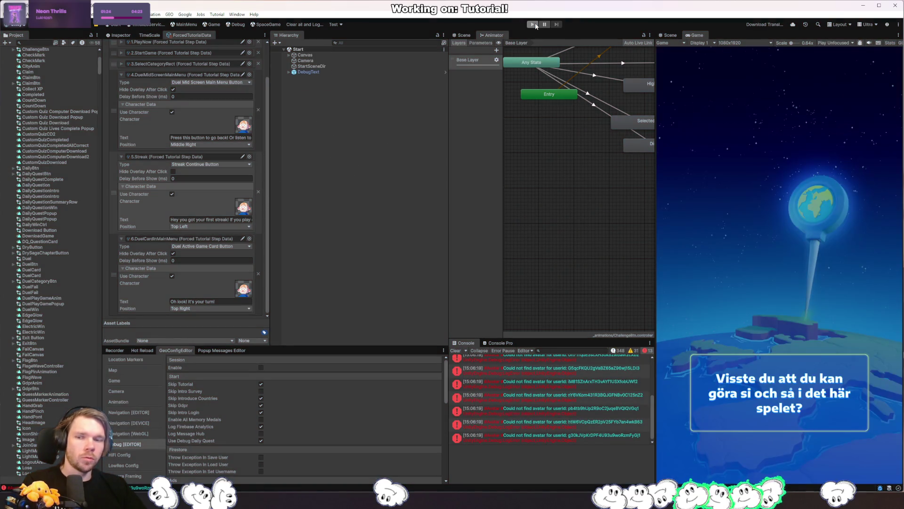
{"action": "left_click", "coordinate": [532, 24]}
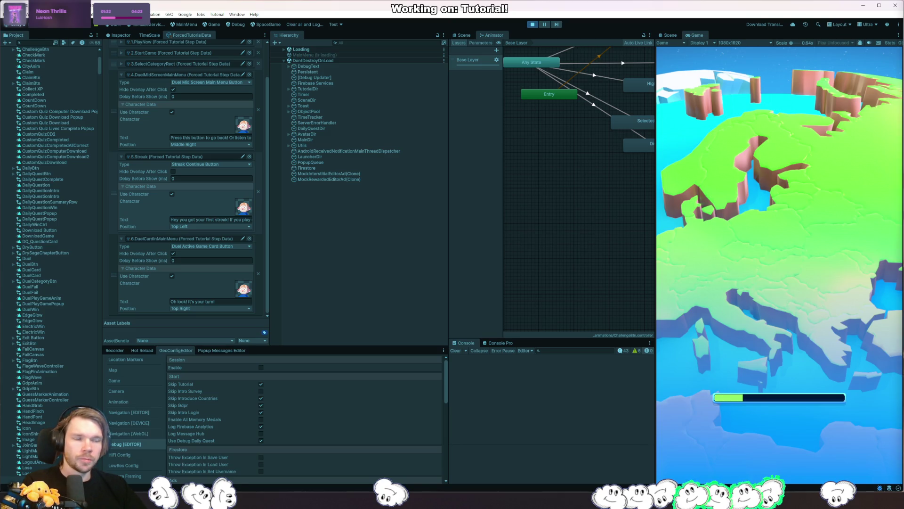
Step: Switch to Rider and bring up the MainMenuDir script
{"action": "key", "text": "alt+Tab"}
{"action": "scroll", "coordinate": [325, 233], "scroll_direction": "up", "scroll_amount": 10}
{"action": "scroll", "coordinate": [327, 237], "scroll_direction": "down", "scroll_amount": 5}
{"action": "key", "text": "ctrl+Tab"}
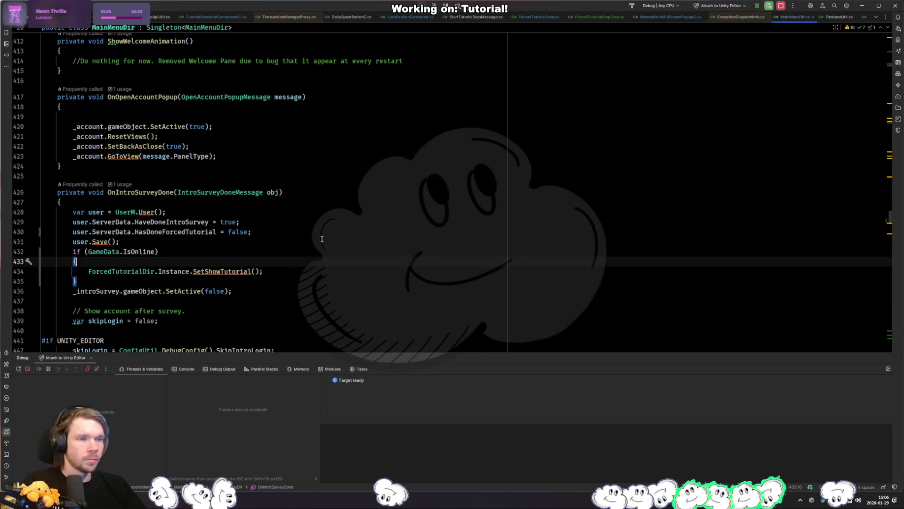
Step: Open TutorialSelectionButtonC.cs from Rider's recent files switcher
{"action": "key", "text": "ctrl+Tab"}
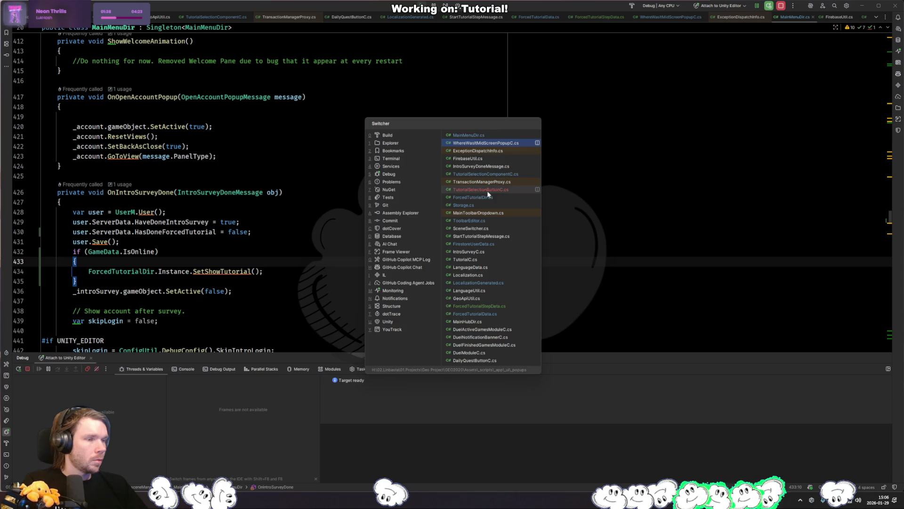
{"action": "left_click", "coordinate": [489, 192]}
{"action": "key", "text": "ctrl+Tab"}
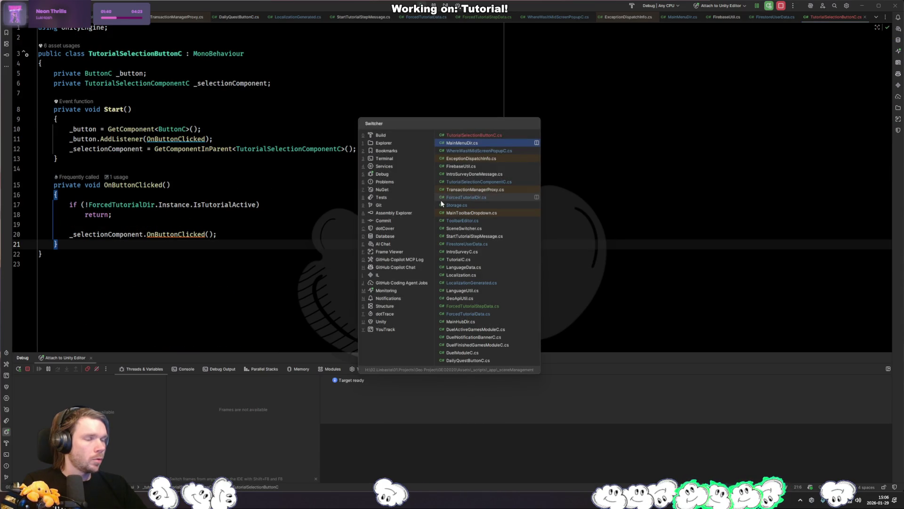
{"action": "left_click", "coordinate": [274, 225]}
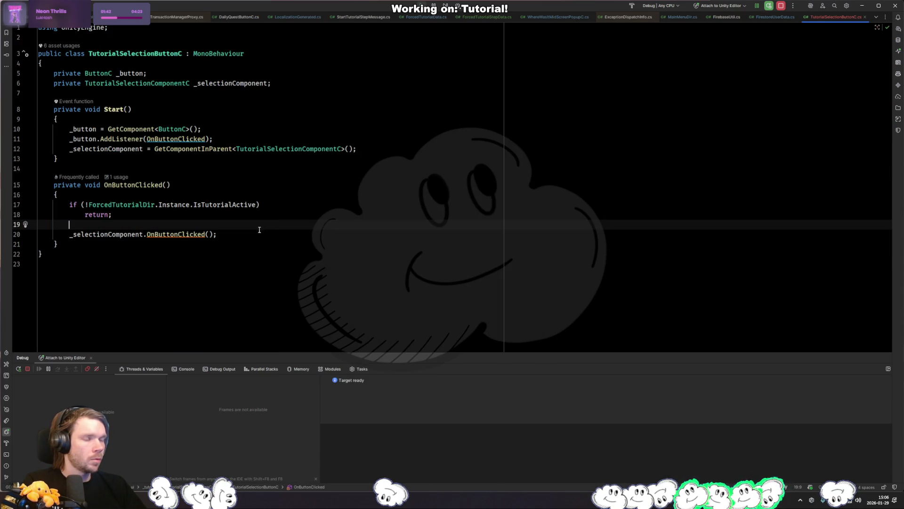
Step: Review IsTutorialActive, SetShowTutorial and the HideAll call when steps run out, then return to Unity
{"action": "left_click", "coordinate": [219, 206], "text": "ctrl"}
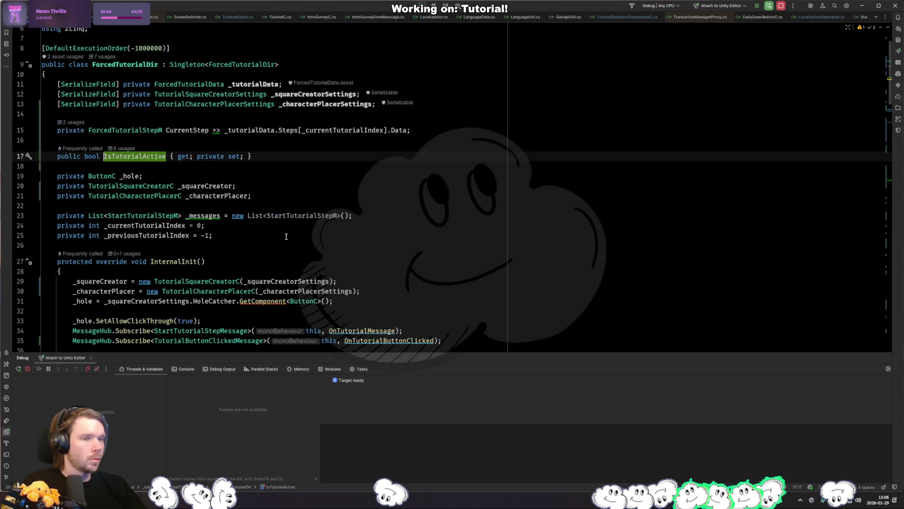
{"action": "scroll", "coordinate": [284, 238], "scroll_direction": "down", "scroll_amount": 5}
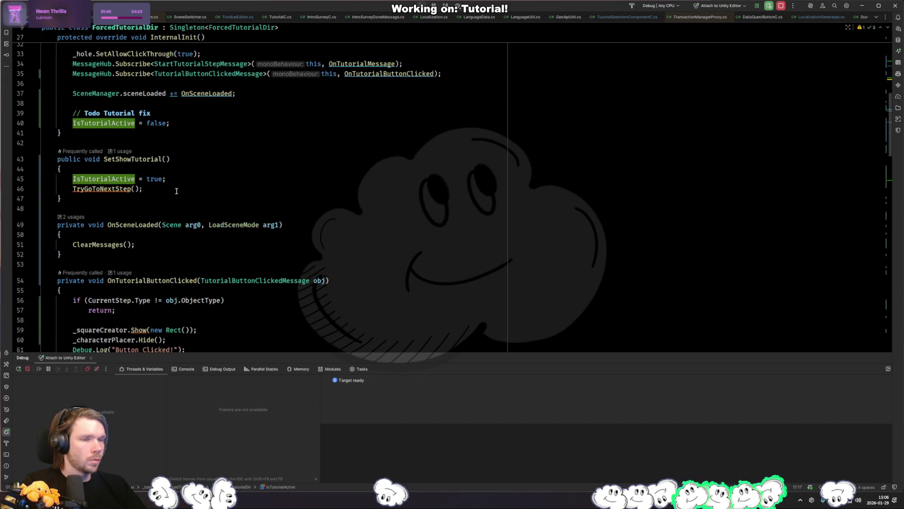
{"action": "left_click", "coordinate": [180, 182]}
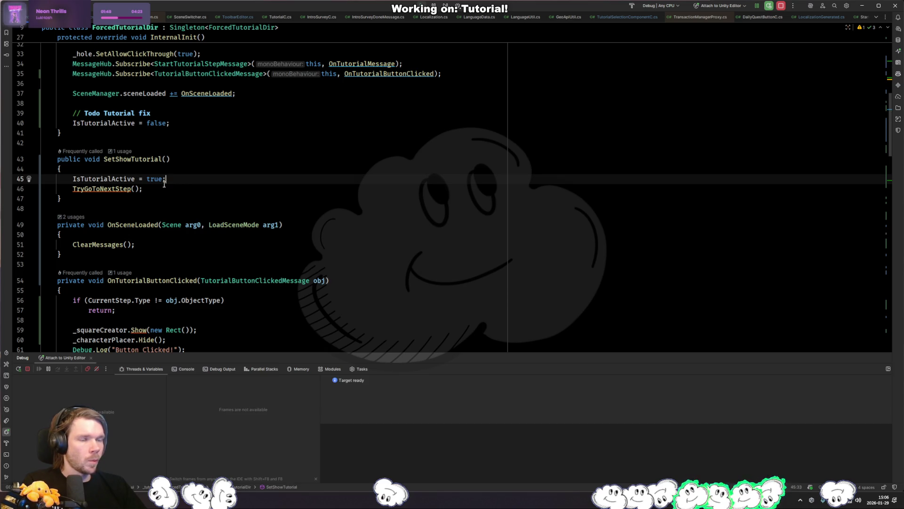
{"action": "left_click", "coordinate": [184, 122]}
{"action": "scroll", "coordinate": [179, 137], "scroll_direction": "down", "scroll_amount": 10}
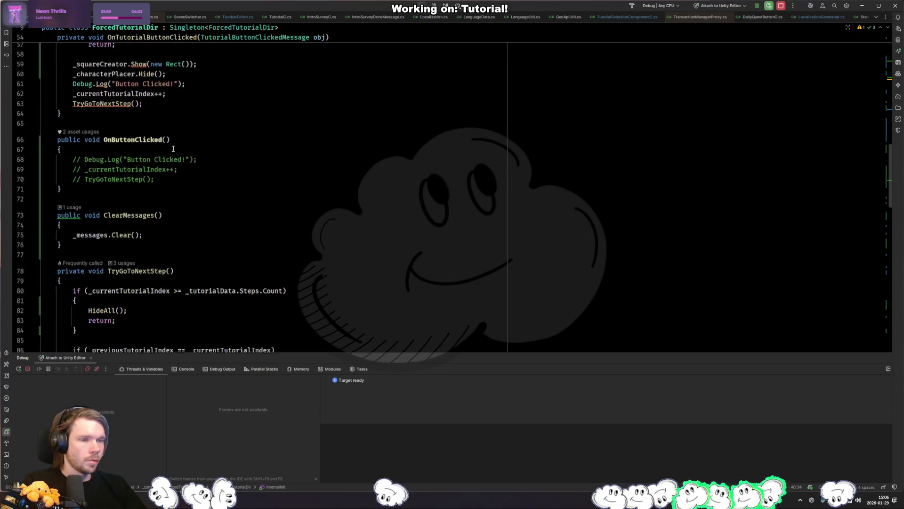
{"action": "scroll", "coordinate": [171, 151], "scroll_direction": "down", "scroll_amount": 4}
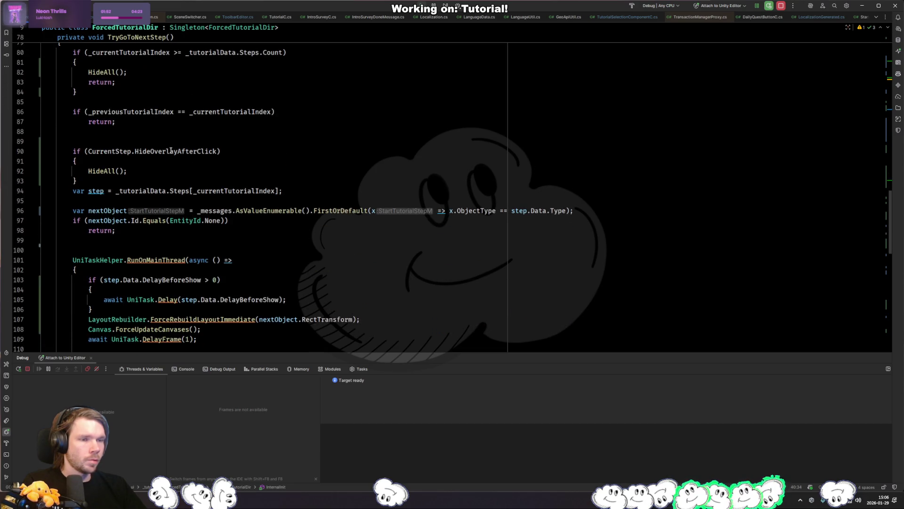
{"action": "scroll", "coordinate": [164, 189], "scroll_direction": "down", "scroll_amount": 7}
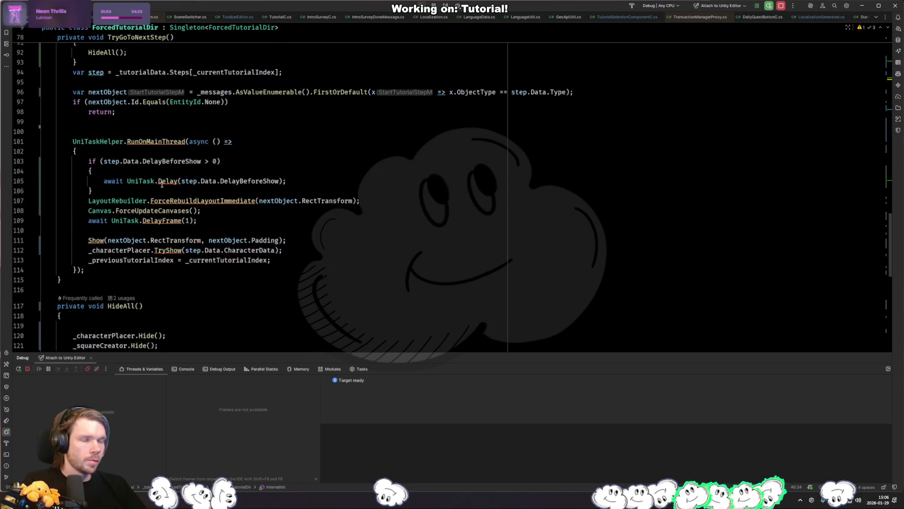
{"action": "scroll", "coordinate": [158, 183], "scroll_direction": "down", "scroll_amount": 4}
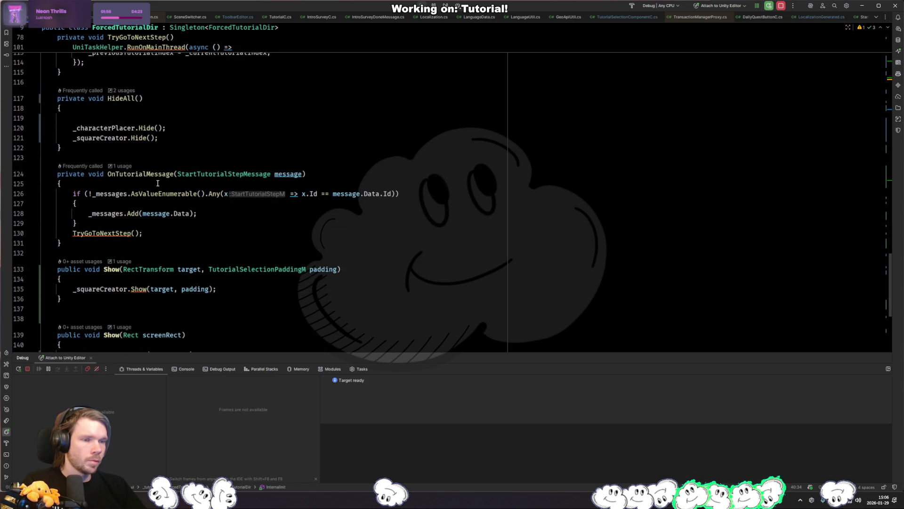
{"action": "scroll", "coordinate": [158, 183], "scroll_direction": "up", "scroll_amount": 15}
{"action": "left_click", "coordinate": [142, 193]}
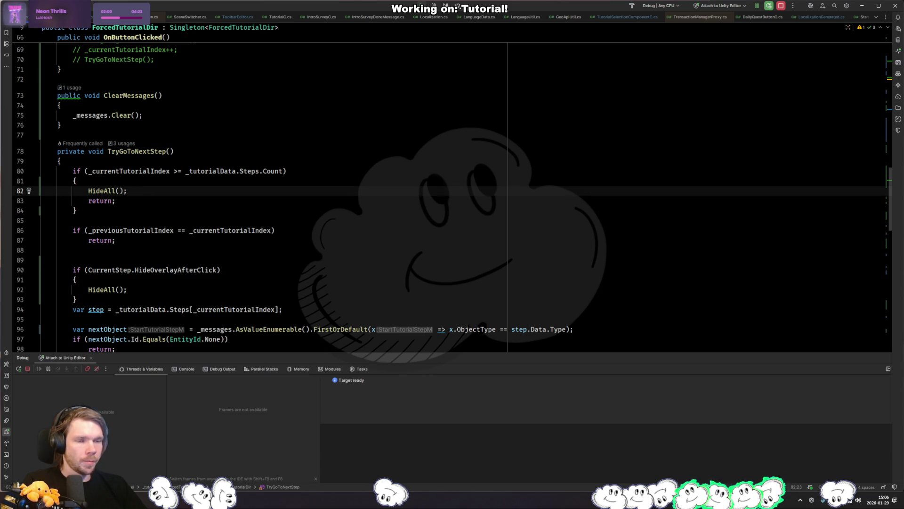
{"action": "key", "text": "alt+Tab"}
{"action": "left_click", "coordinate": [756, 413]}
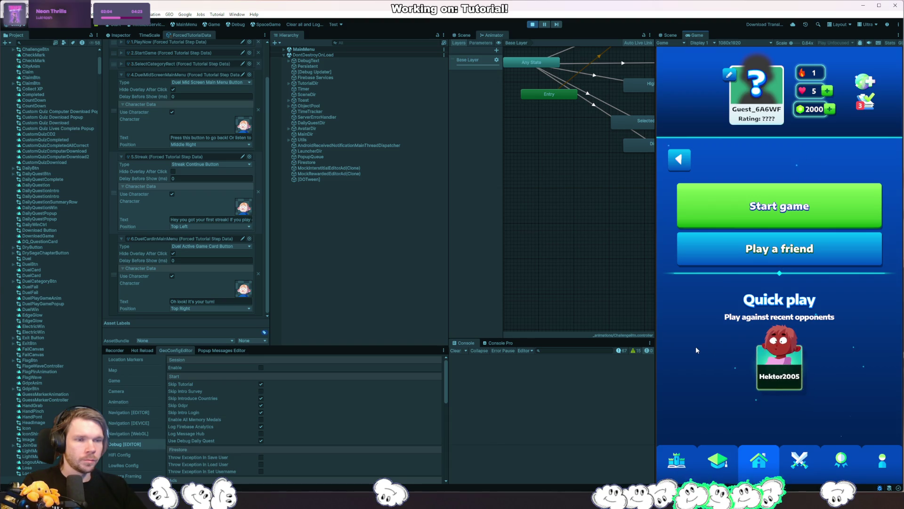
Step: Stop and restart play mode for a fresh player session
{"action": "left_click", "coordinate": [678, 158]}
{"action": "left_click", "coordinate": [533, 24]}
{"action": "left_click", "coordinate": [301, 25]}
{"action": "left_click", "coordinate": [533, 24]}
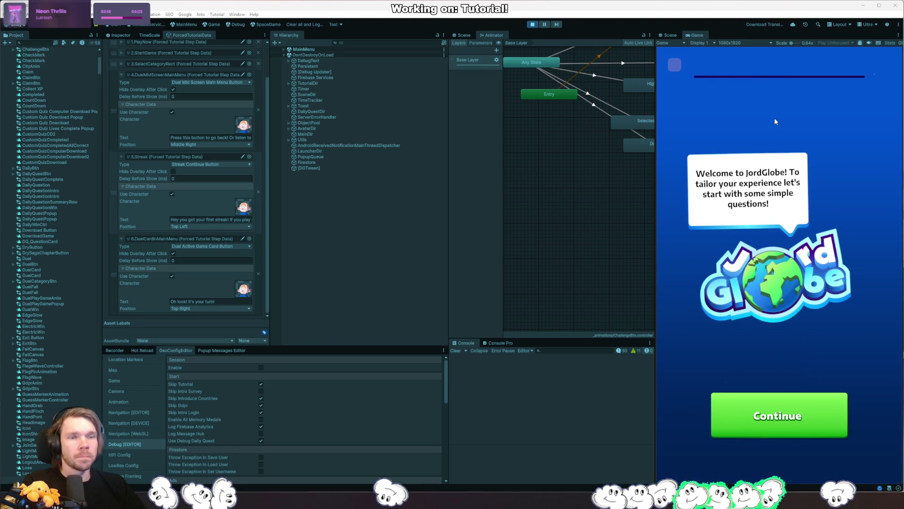
Step: Answer onboarding (playing for fun, 60 Days streak goal) and start a new game via Play now
{"action": "left_click", "coordinate": [779, 415]}
{"action": "left_click", "coordinate": [781, 350]}
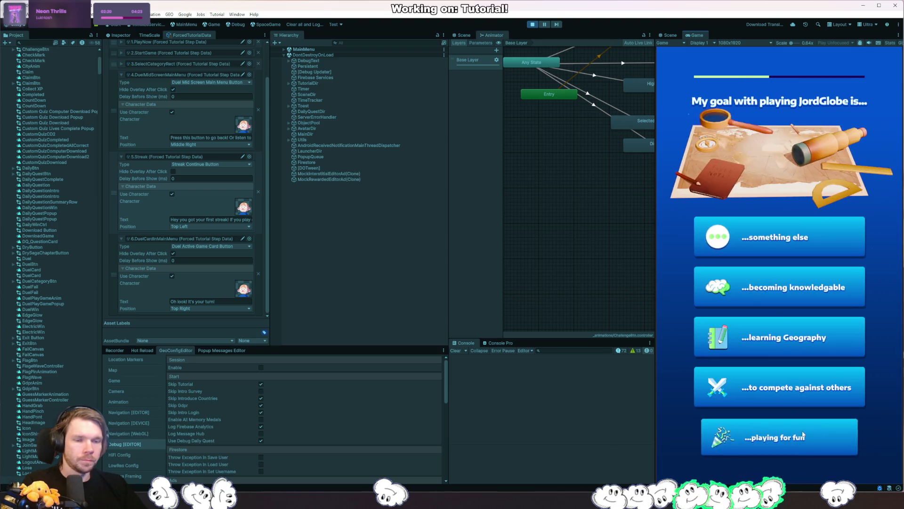
{"action": "left_click", "coordinate": [804, 235]}
{"action": "left_click", "coordinate": [805, 235]}
{"action": "left_click", "coordinate": [798, 347]}
{"action": "left_click", "coordinate": [796, 421]}
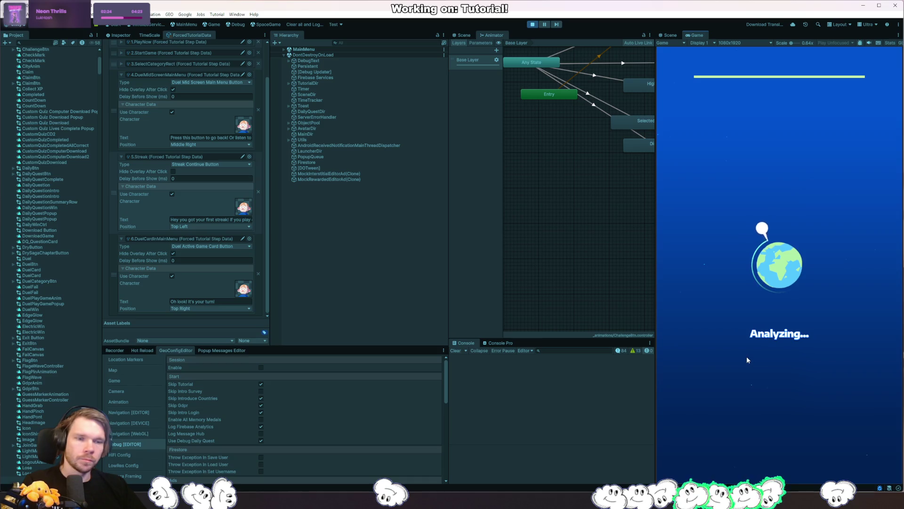
{"action": "left_click", "coordinate": [759, 415]}
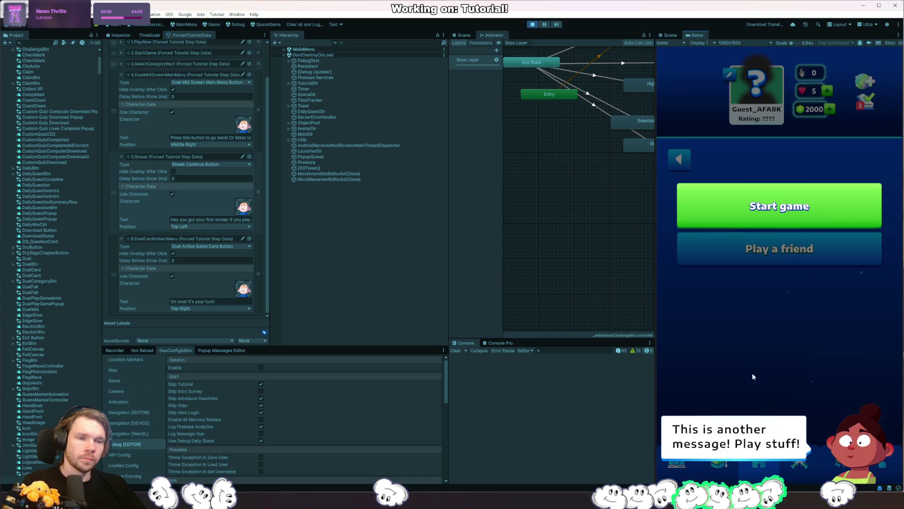
{"action": "left_click", "coordinate": [774, 215]}
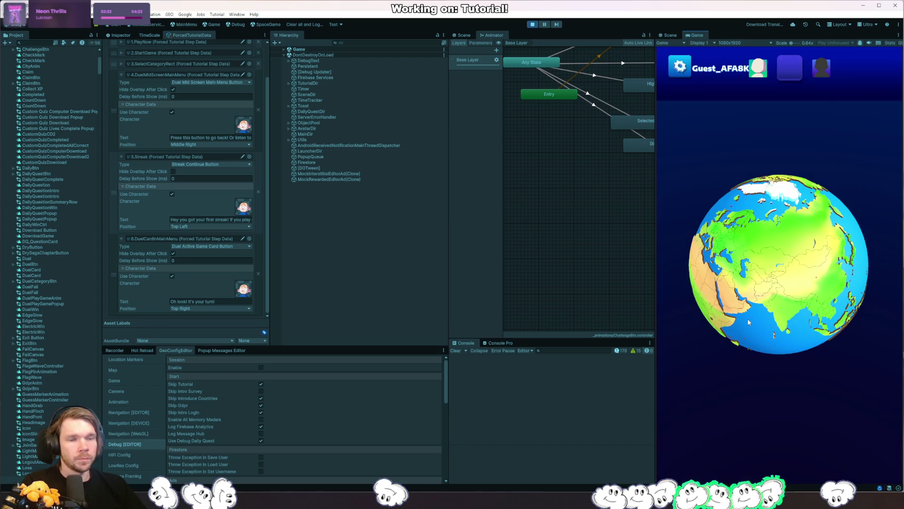
Step: Play a Misc round pinning Panama, then return from results to the main menu past the streak popup
{"action": "left_click", "coordinate": [718, 301]}
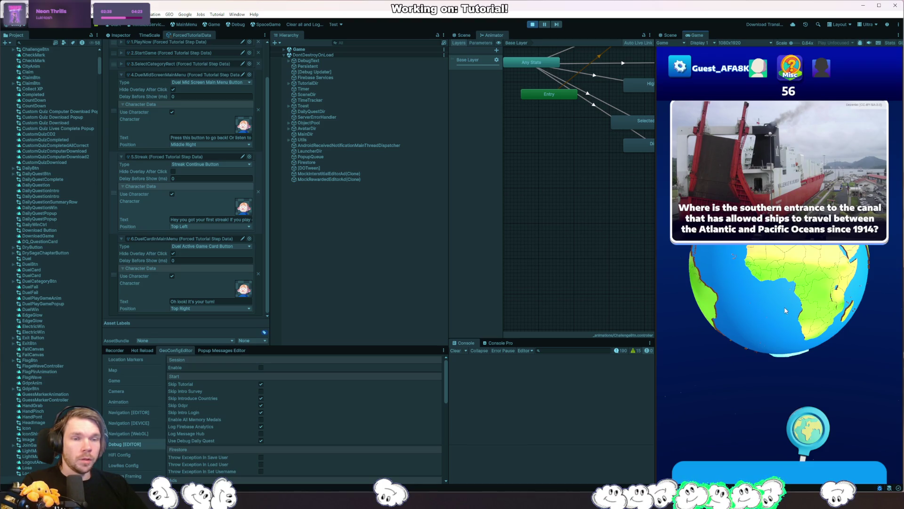
{"action": "mouse_move", "coordinate": [771, 293]}
{"action": "left_mouse_down"}
{"action": "mouse_move", "coordinate": [803, 250]}
{"action": "mouse_move", "coordinate": [838, 255]}
{"action": "left_mouse_up"}
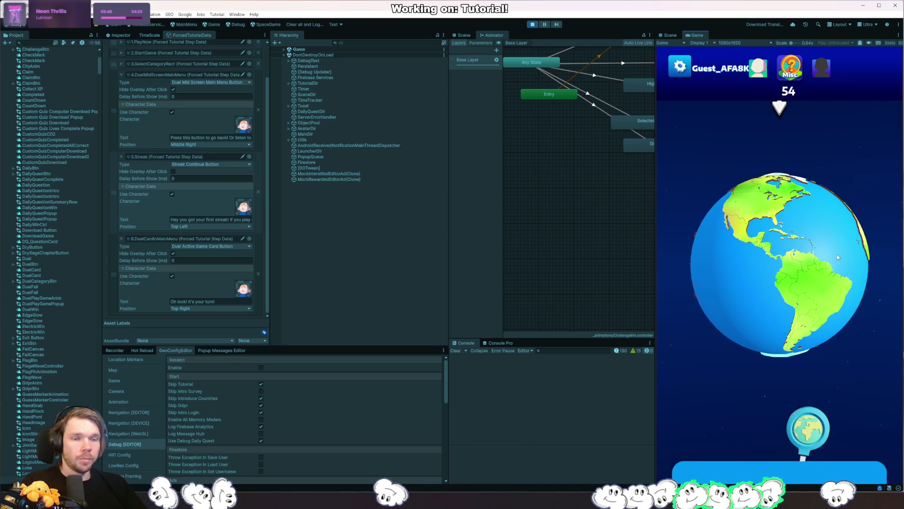
{"action": "scroll", "coordinate": [765, 263], "scroll_direction": "up", "scroll_amount": 5}
{"action": "scroll", "coordinate": [765, 264], "scroll_direction": "up", "scroll_amount": 3}
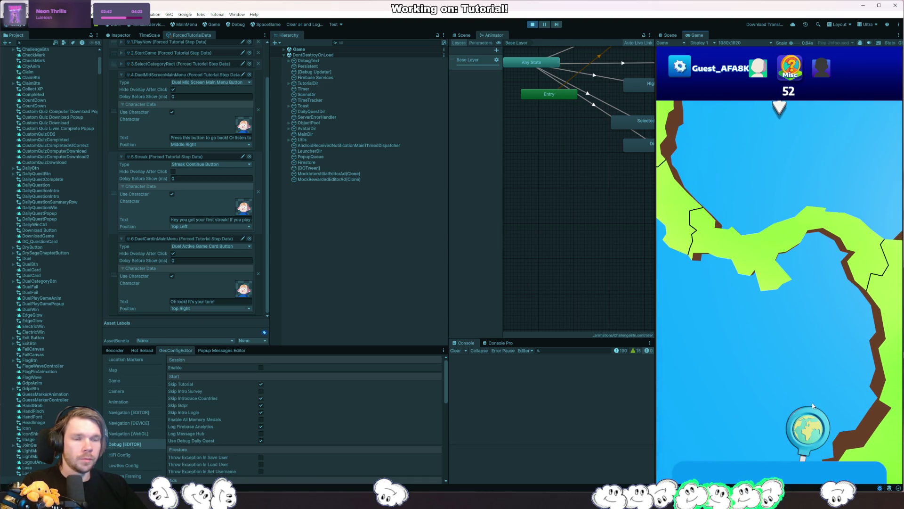
{"action": "left_click", "coordinate": [823, 286]}
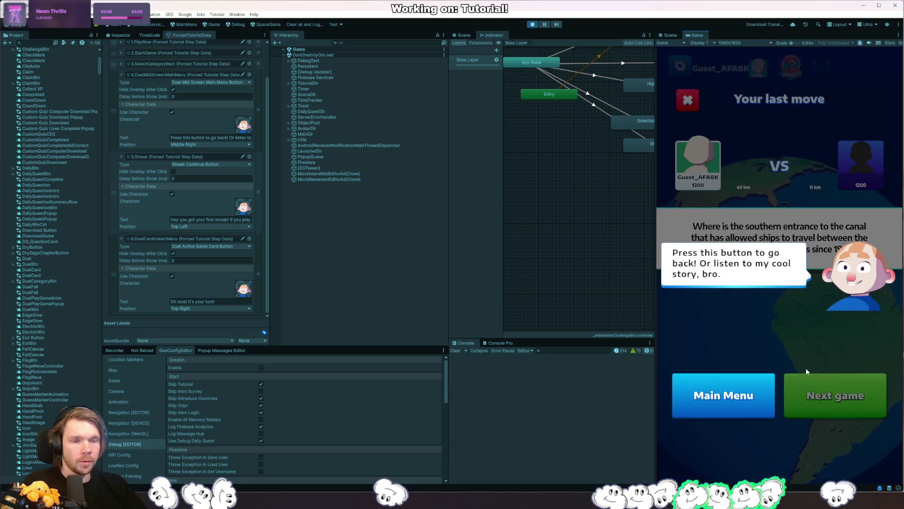
{"action": "left_click", "coordinate": [738, 394]}
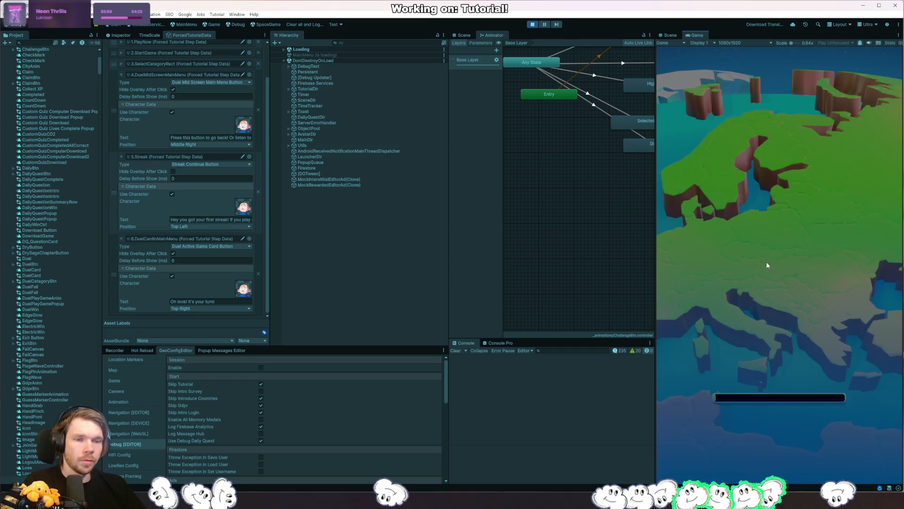
{"action": "left_click", "coordinate": [753, 442]}
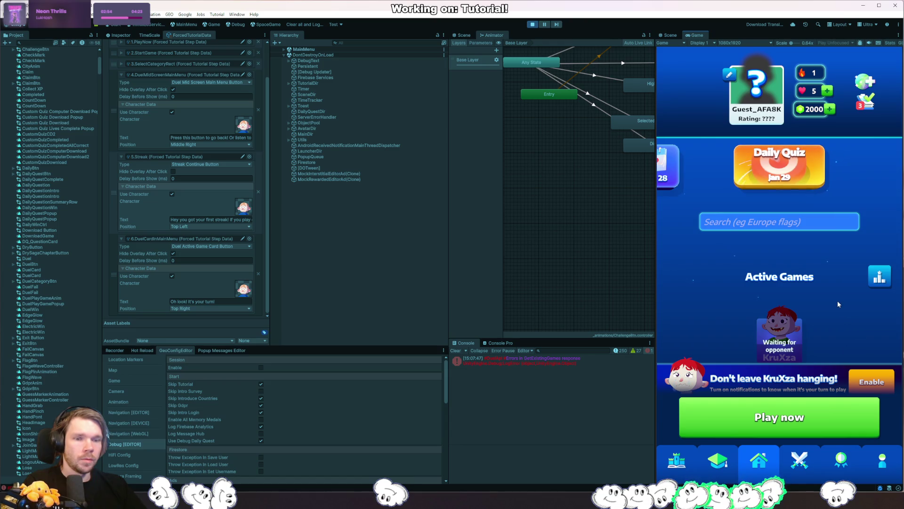
Step: Play the active duel, skip to the Tiebreak Win result and dismiss the rank list
{"action": "left_click_drag", "start_coordinate": [840, 325], "coordinate": [839, 371]}
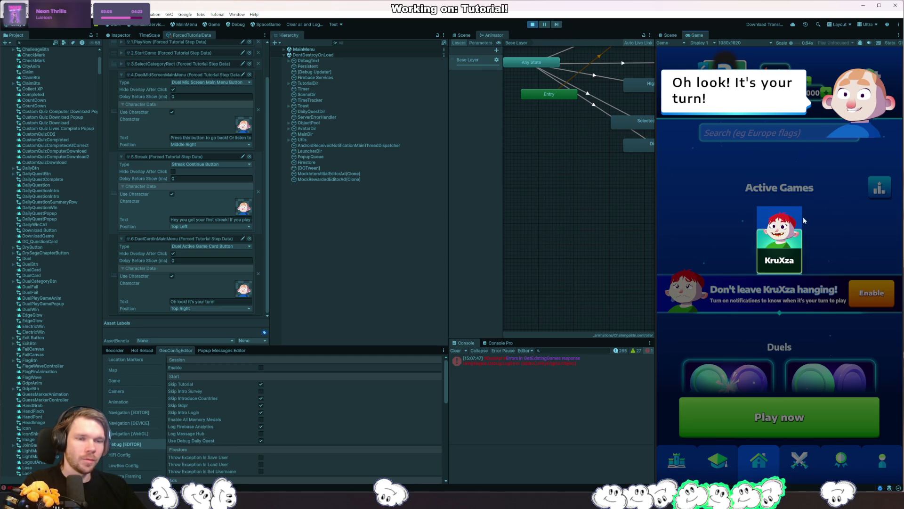
{"action": "left_click", "coordinate": [759, 219]}
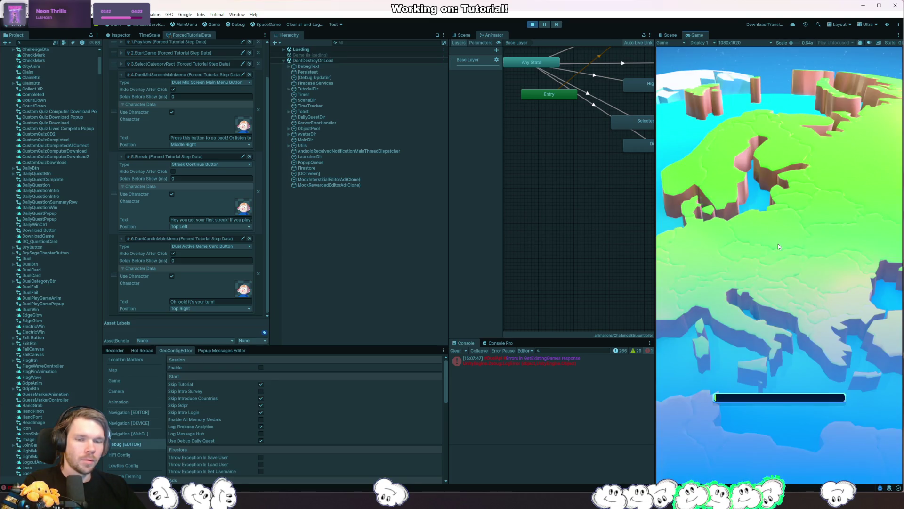
{"action": "left_click", "coordinate": [825, 433]}
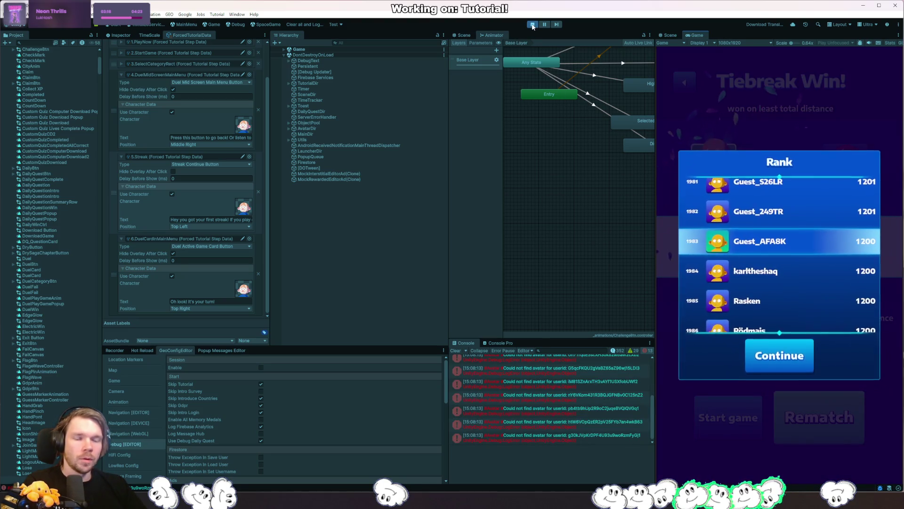
{"action": "left_click", "coordinate": [792, 361]}
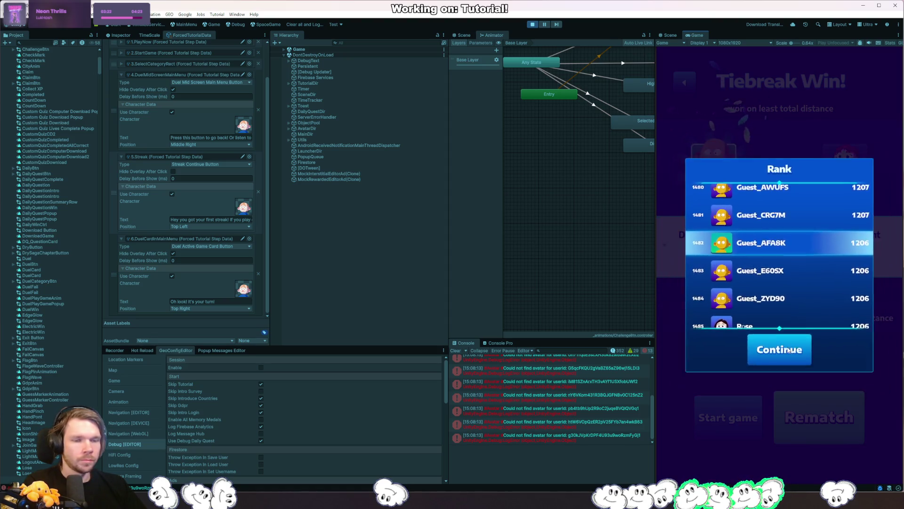
Step: Stop play mode and clear the Console log
{"action": "left_click", "coordinate": [533, 24]}
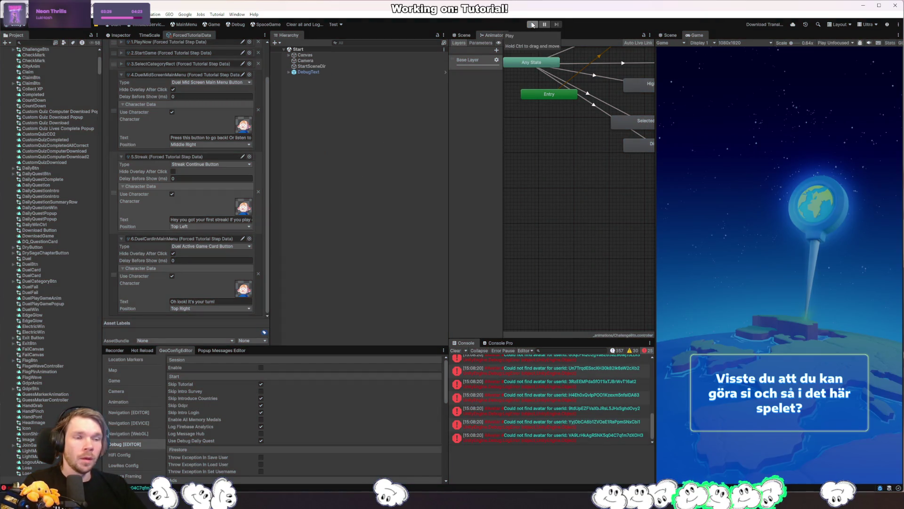
{"action": "left_click", "coordinate": [459, 351]}
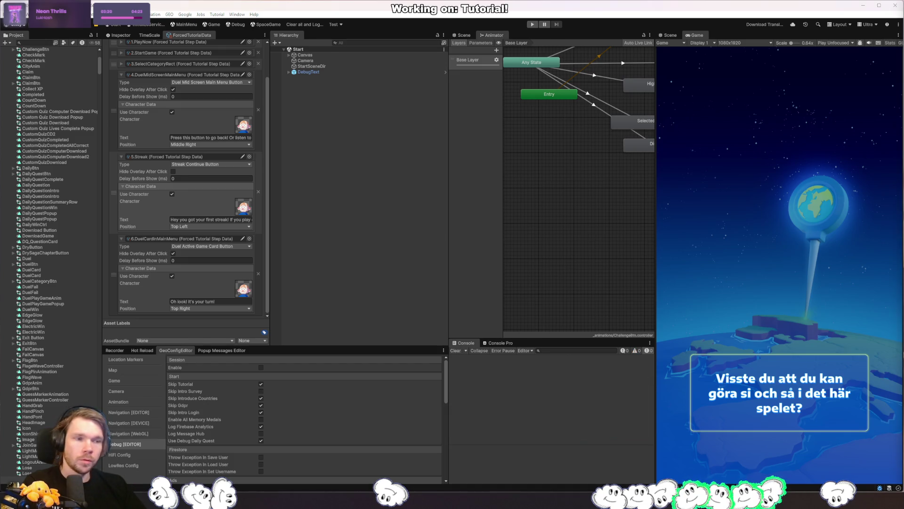
{"action": "key", "text": "alt+Tab"}
Step: Place the caret near TryGoToNextStep's HideAll and early return, then jump to its opening brace
{"action": "left_click", "coordinate": [260, 288]}
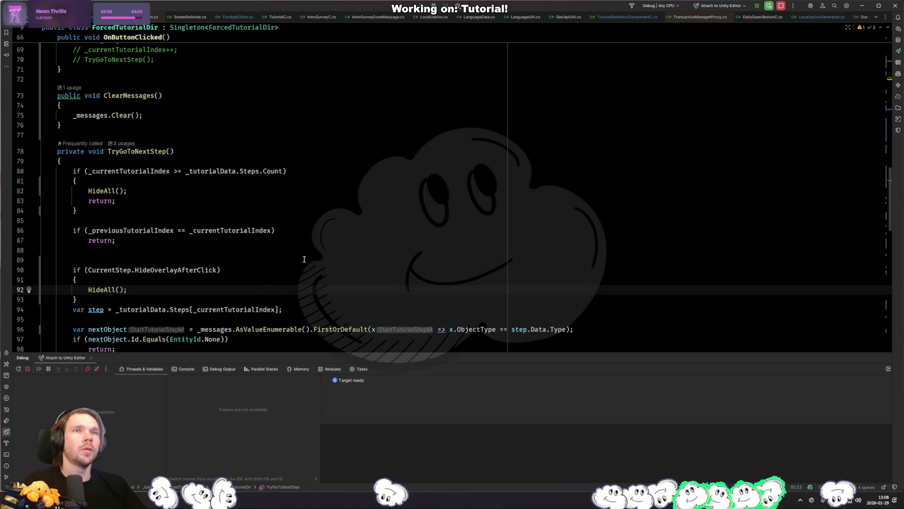
{"action": "left_click", "coordinate": [261, 262]}
{"action": "left_click", "coordinate": [292, 238]}
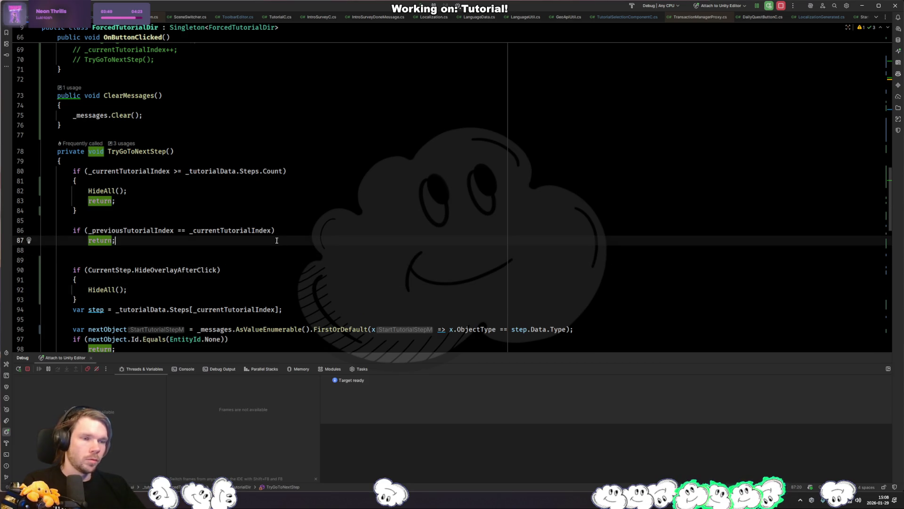
{"action": "key", "text": "ctrl+bracketleft"}
{"action": "scroll", "coordinate": [288, 175], "scroll_direction": "down", "scroll_amount": 2}
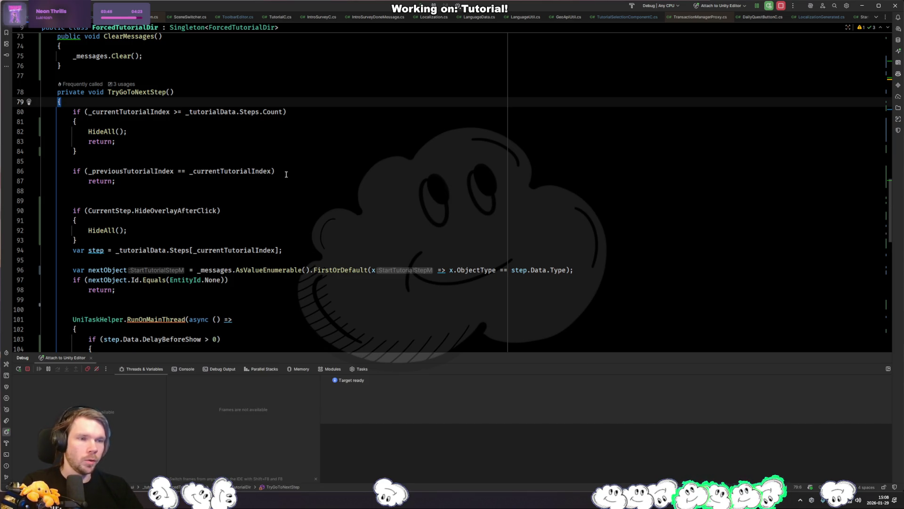
Step: Add an if (!GameData.IsOnline) check calling HideAll() at the top of TryGoToNextStep
{"action": "key", "text": "Return"}
{"action": "type", "text": "if (GameData.Instance == null)"}
{"action": "key", "text": "Return"}
{"action": "type", "text": "return;"}
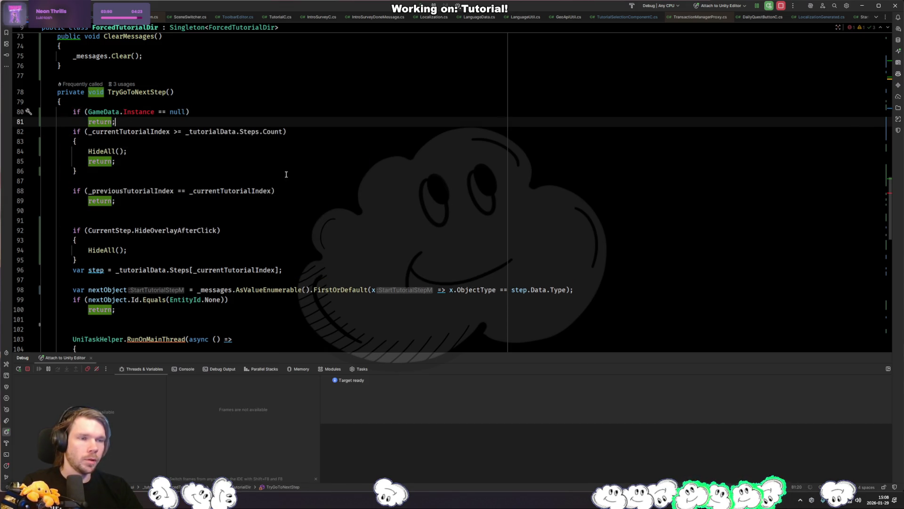
{"action": "key", "text": "ctrl+z"}
{"action": "type", "text": "IsO"}
{"action": "key", "text": "Return"}
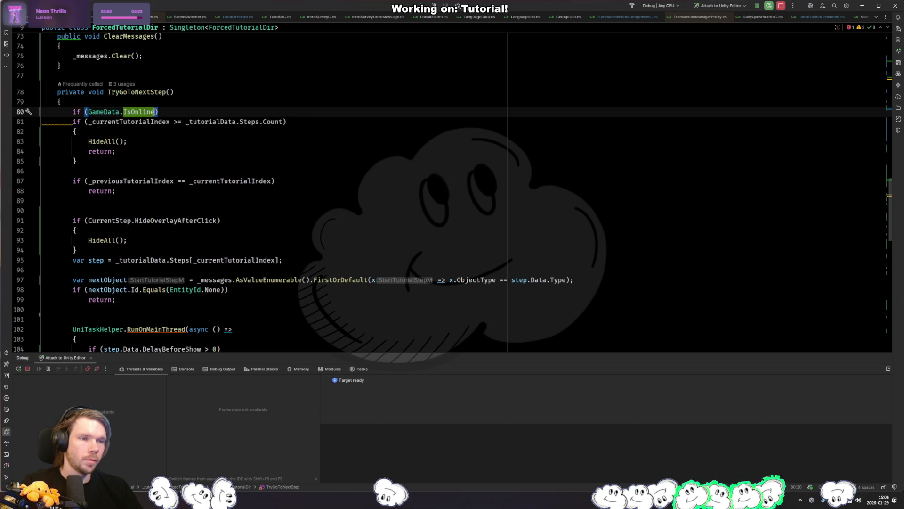
{"action": "key", "text": "BackSpace"}
{"action": "left_click", "coordinate": [88, 112]}
{"action": "key", "text": "End"}
{"action": "key", "text": "Return"}
{"action": "key", "text": "Return"}
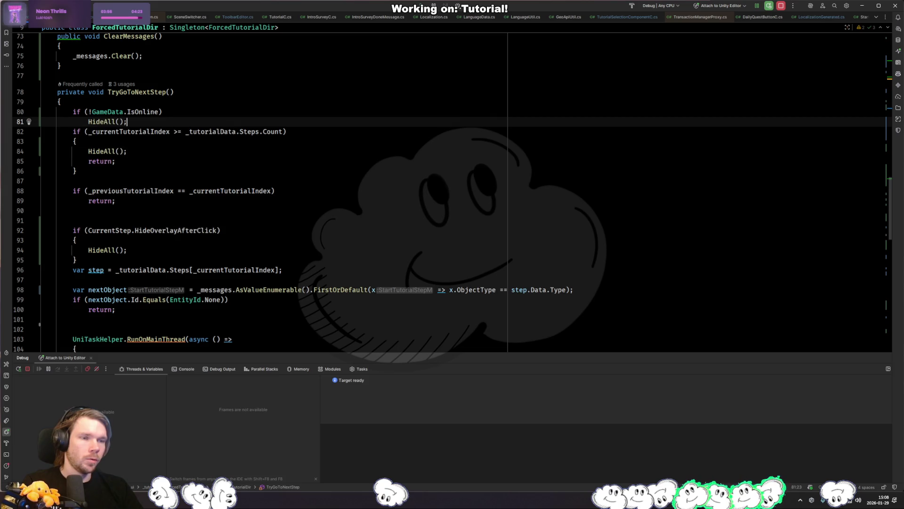
{"action": "key", "text": "Return"}
{"action": "key", "text": "Up"}
Step: Wrap the offline branch in braces and add _currentTutorialIndex = 1000;
{"action": "key", "text": "ctrl+w"}
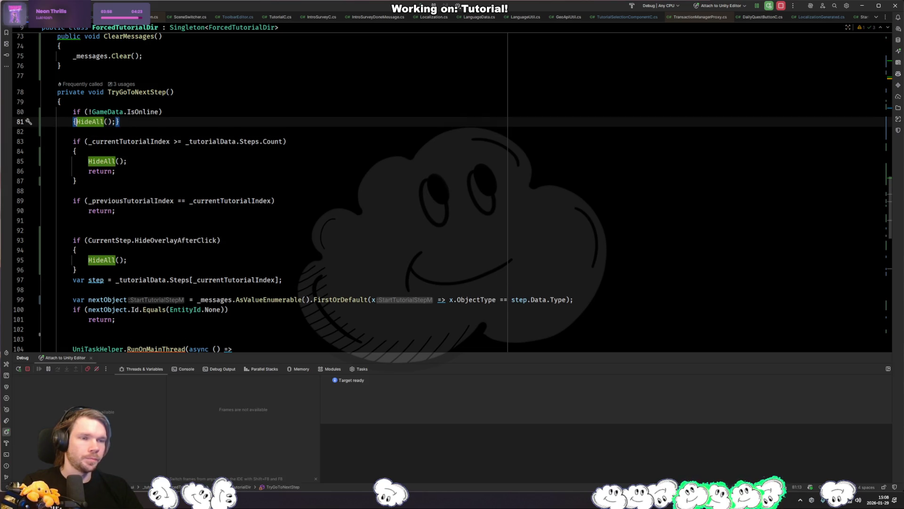
{"action": "type", "text": "{"}
{"action": "key", "text": "Return"}
{"action": "type", "text": "_cu"}
{"action": "key", "text": "Return"}
{"action": "type", "text": "= 1000;"}
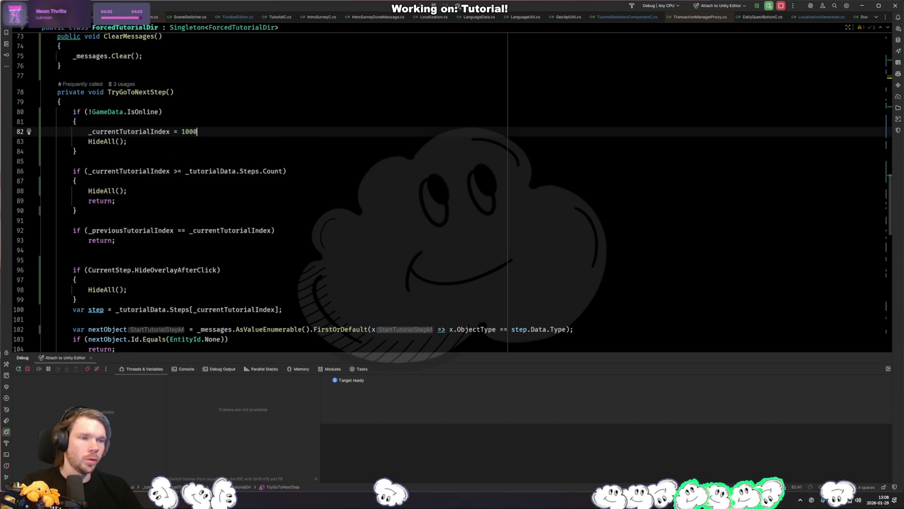
{"action": "scroll", "coordinate": [325, 212], "scroll_direction": "up", "scroll_amount": 4}
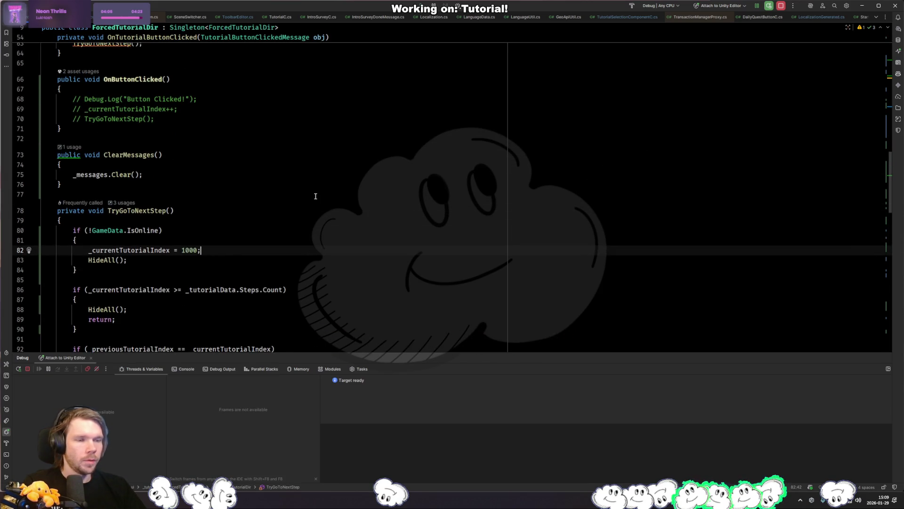
Step: Add IsTutorialActive = false; to the offline branch and let Unity recompile the scripts
{"action": "key", "text": "Return"}
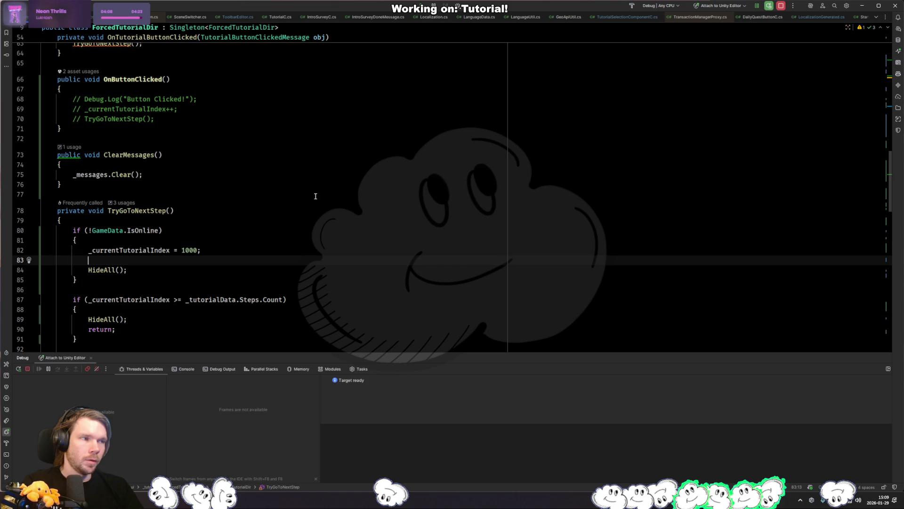
{"action": "type", "text": "Set"}
{"action": "key", "text": "Return"}
{"action": "key", "text": "ctrl+BackSpace"}
{"action": "key", "text": "ctrl+BackSpace"}
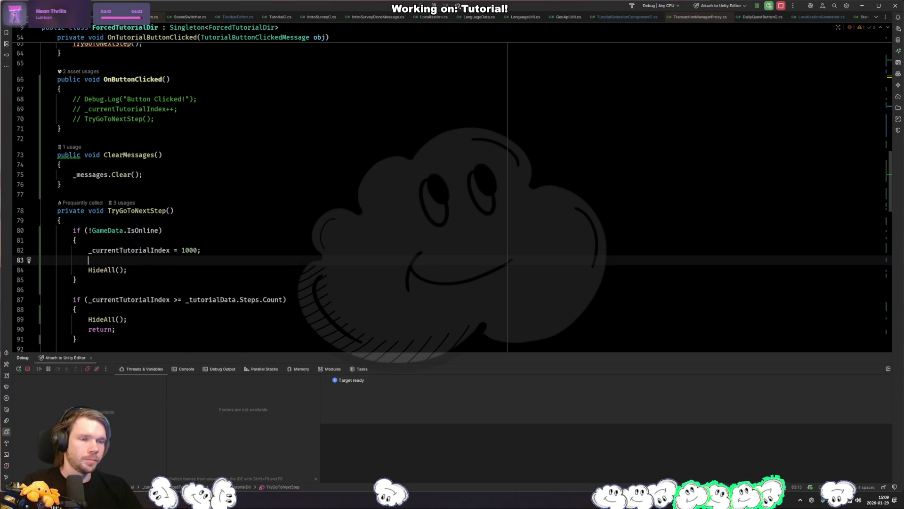
{"action": "type", "text": "showTu"}
{"action": "key", "text": "ctrl+BackSpace"}
{"action": "type", "text": "_tutorial"}
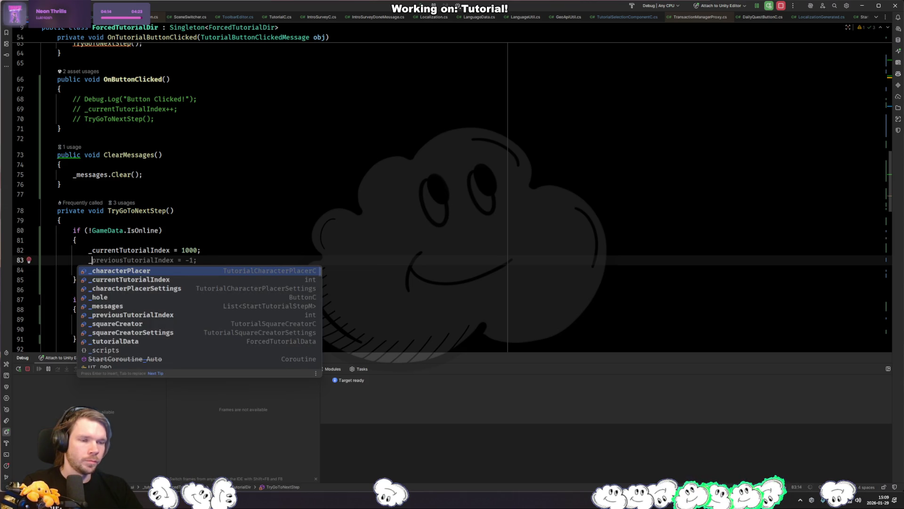
{"action": "key", "text": "ctrl+BackSpace"}
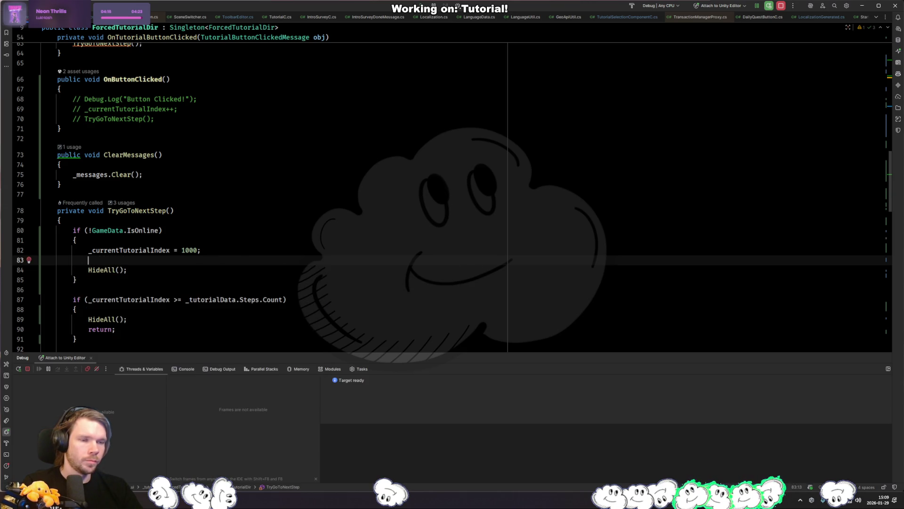
{"action": "scroll", "coordinate": [340, 133], "scroll_direction": "up", "scroll_amount": 5}
{"action": "scroll", "coordinate": [261, 225], "scroll_direction": "up", "scroll_amount": 8}
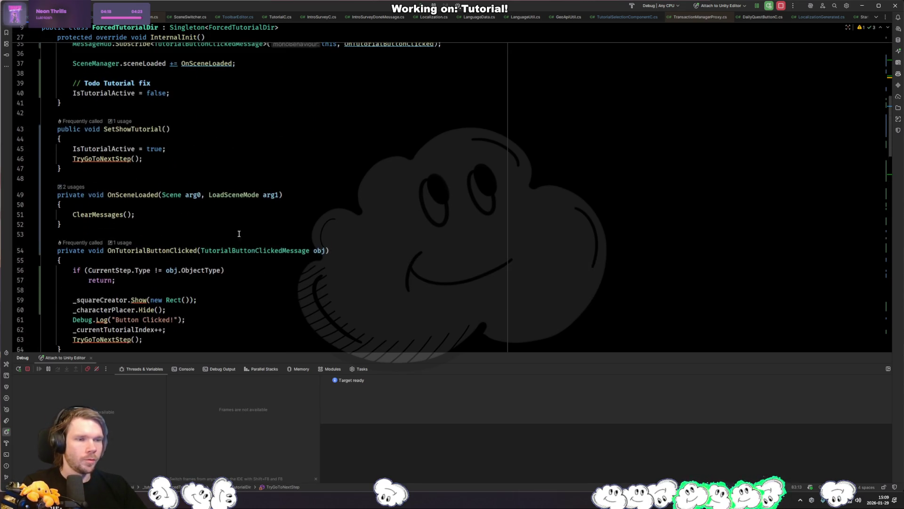
{"action": "type", "text": "IsTutor"}
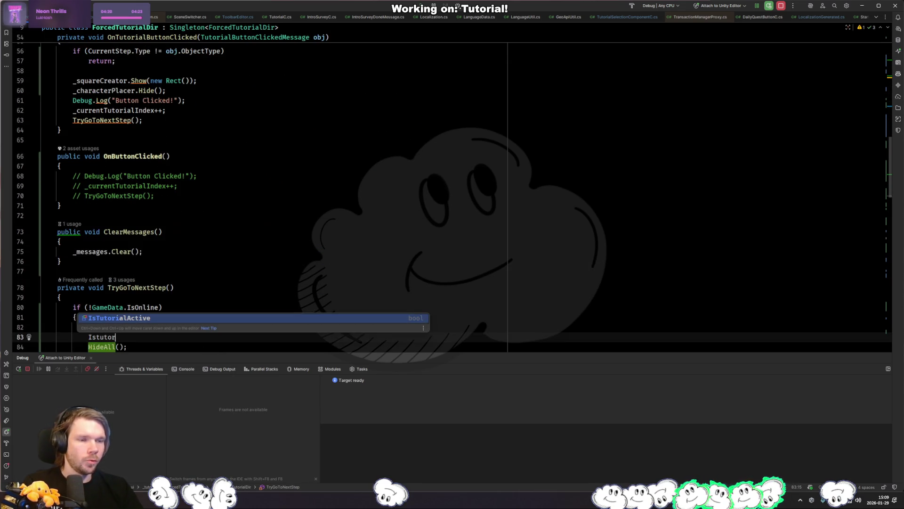
{"action": "key", "text": "Return"}
{"action": "type", "text": "= false;"}
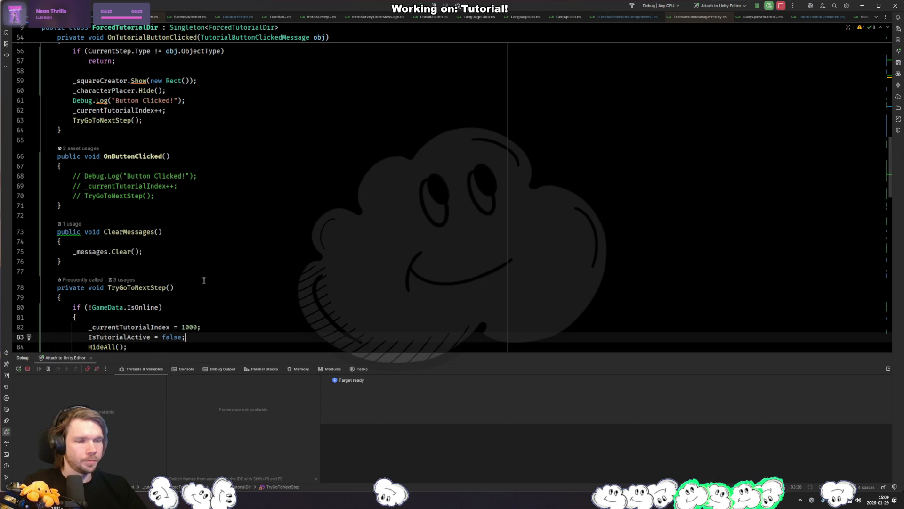
{"action": "scroll", "coordinate": [453, 189], "scroll_direction": "down", "scroll_amount": 5}
{"action": "key", "text": "alt+Tab"}
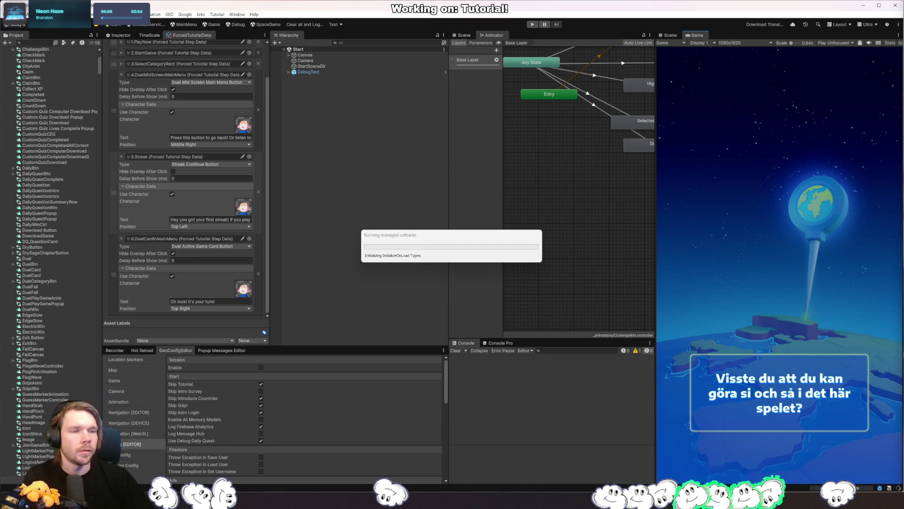
{"action": "key", "text": "alt+Tab"}
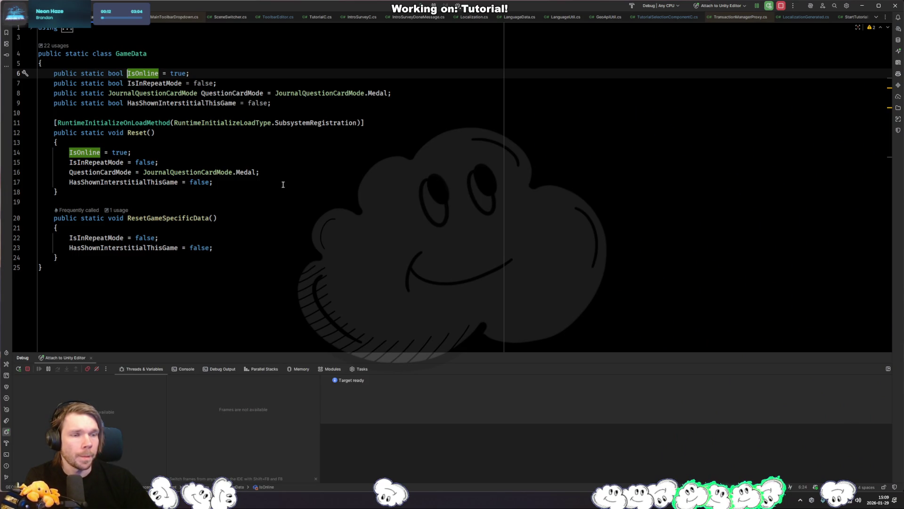
{"action": "left_click", "coordinate": [282, 184]}
{"action": "key", "text": "ctrl+Tab"}
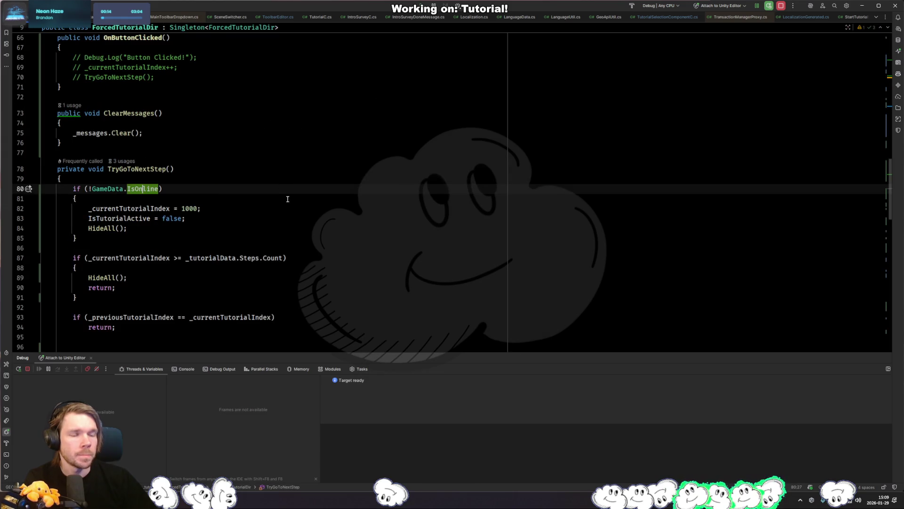
{"action": "key", "text": "alt+Tab"}
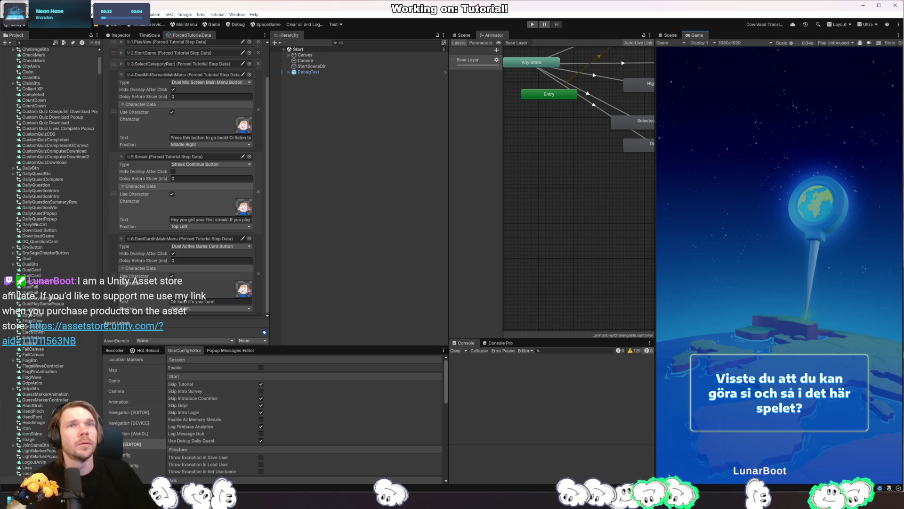
{"action": "key", "text": "alt+Tab"}
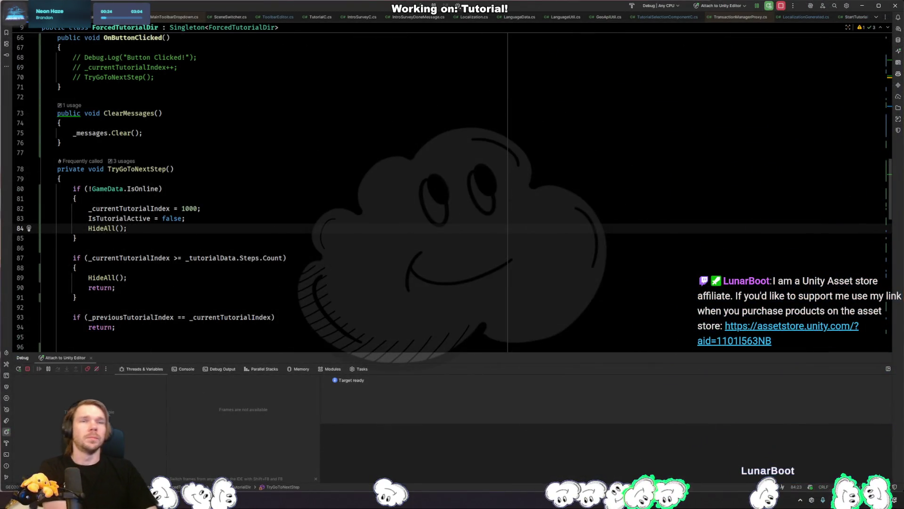
{"action": "key", "text": "alt+Tab"}
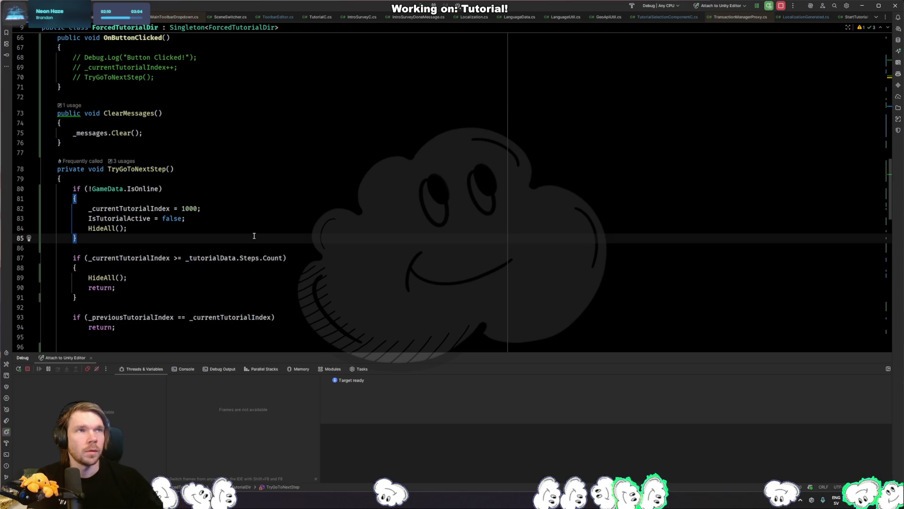
Step: Open FirestoreUserData.cs through the Go to File search
{"action": "key", "text": "ctrl+Tab"}
{"action": "key", "text": "ctrl+shift+t"}
{"action": "type", "text": "serverdata"}
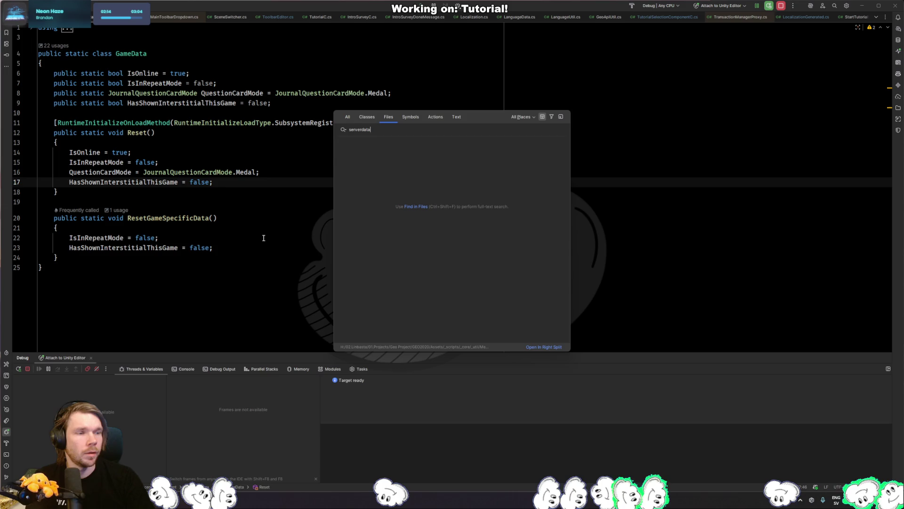
{"action": "key", "text": "Escape"}
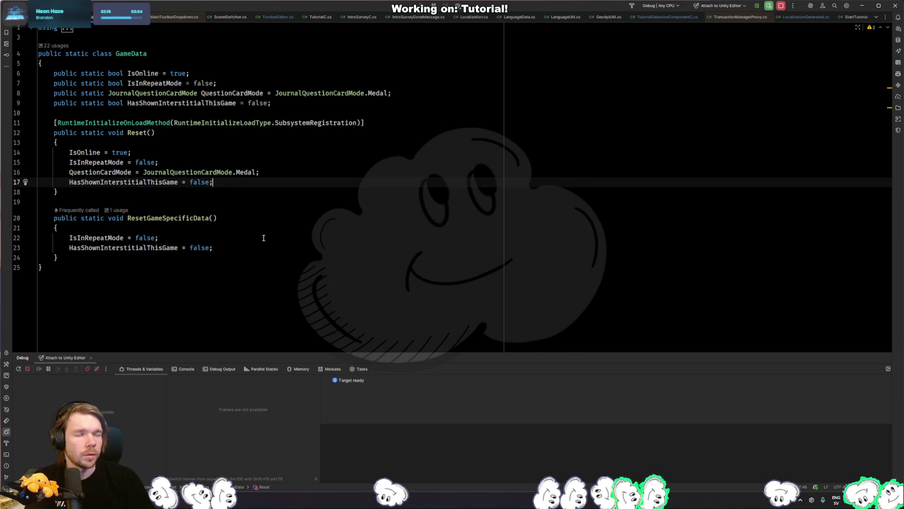
{"action": "key", "text": "ctrl+shift+t"}
{"action": "type", "text": "firestoreuser"}
{"action": "key", "text": "Return"}
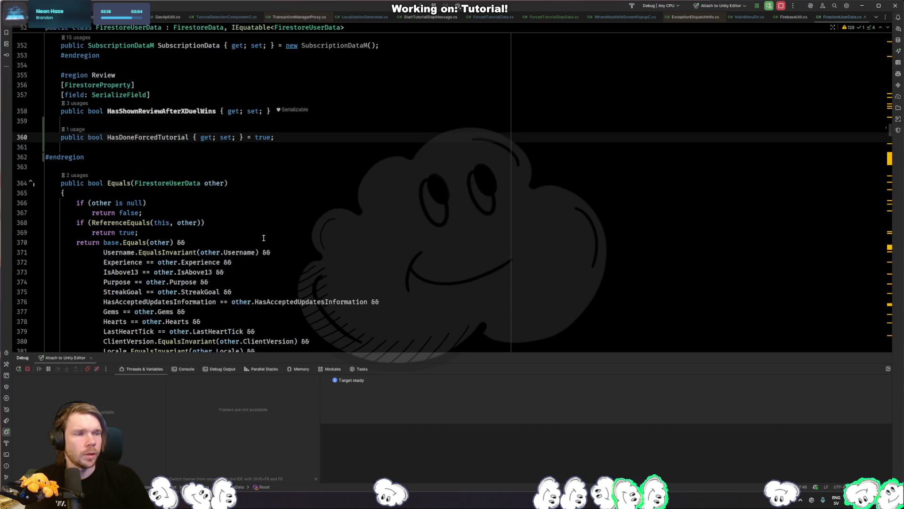
Step: Delete the HasDoneForcedTutorial property line and return to GameData.cs
{"action": "left_click", "coordinate": [392, 161]}
{"action": "key", "text": "ctrl+f"}
{"action": "key", "text": "Escape"}
{"action": "key", "text": "Up"}
{"action": "key", "text": "Up"}
{"action": "key", "text": "shift+Up"}
{"action": "key", "text": "Delete"}
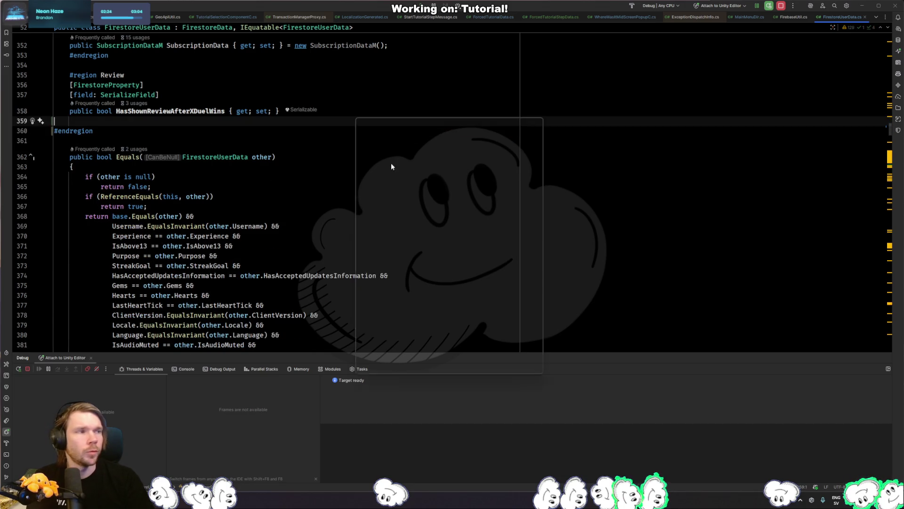
{"action": "key", "text": "ctrl+Tab"}
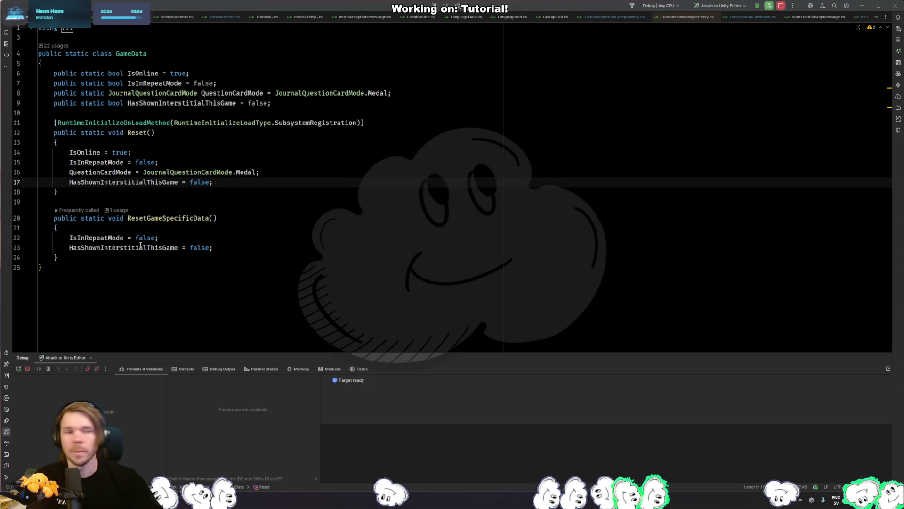
Step: Open the Storage.cs editor script via the 'storage' file search
{"action": "left_click", "coordinate": [322, 232]}
{"action": "key", "text": "ctrl+shift+n"}
{"action": "type", "text": "storage"}
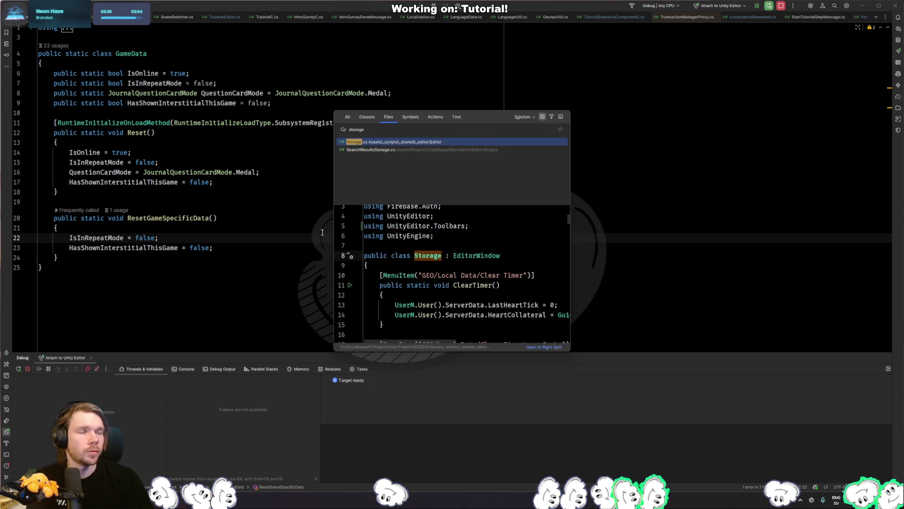
{"action": "key", "text": "Return"}
Step: Delete the unused toolbar method and the ShowDropdownMenu method from Storage
{"action": "scroll", "coordinate": [289, 288], "scroll_direction": "up", "scroll_amount": 5}
{"action": "left_click_drag", "start_coordinate": [25, 256], "coordinate": [29, 178]}
{"action": "key", "text": "Delete"}
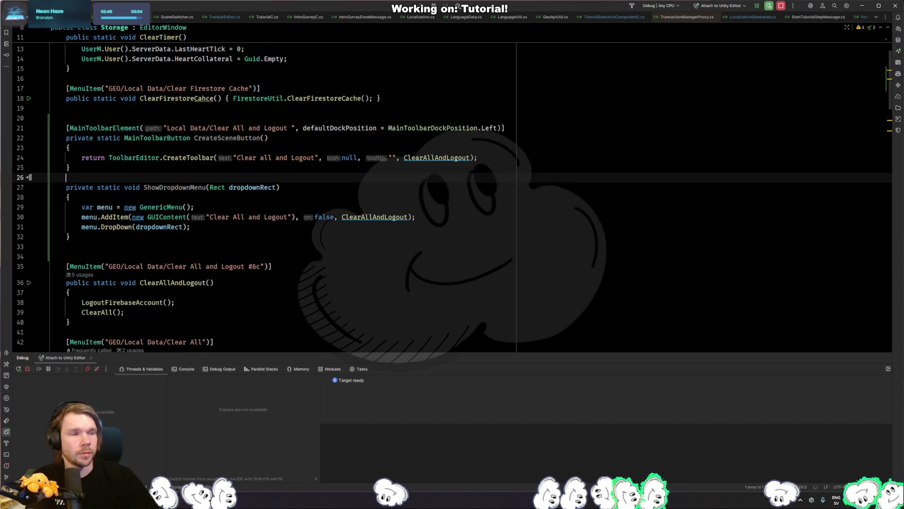
{"action": "key", "text": "Up"}
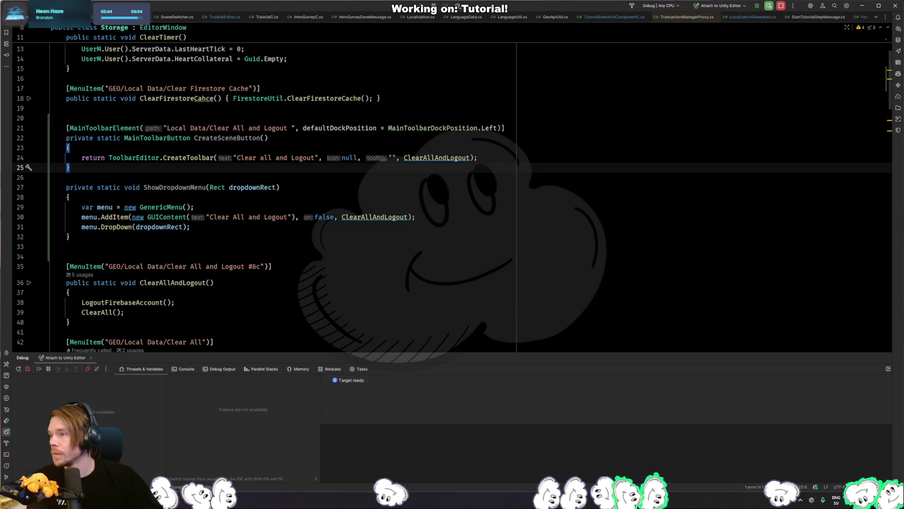
{"action": "left_click_drag", "start_coordinate": [70, 247], "coordinate": [124, 177]}
{"action": "key", "text": "Delete"}
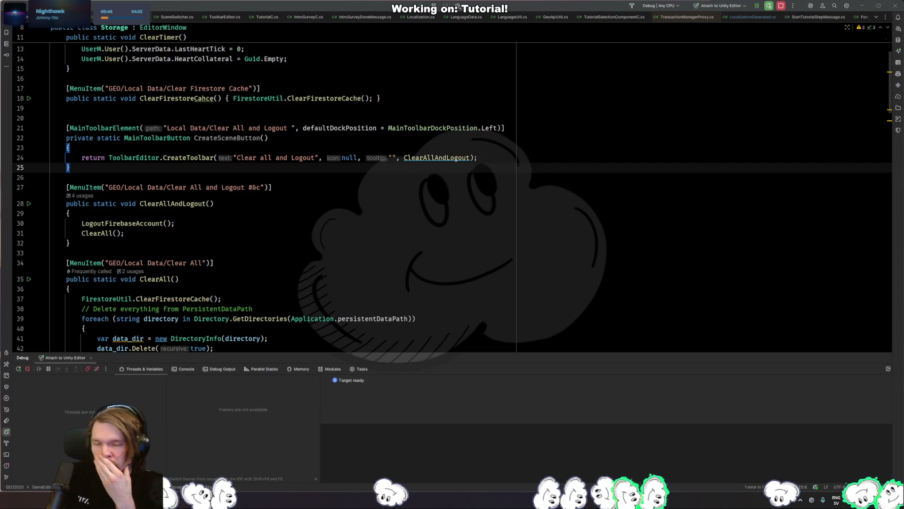
Step: Leave the Rider code and bring the Unity Editor window to the front
{"action": "scroll", "coordinate": [279, 188], "scroll_direction": "right", "scroll_amount": 1}
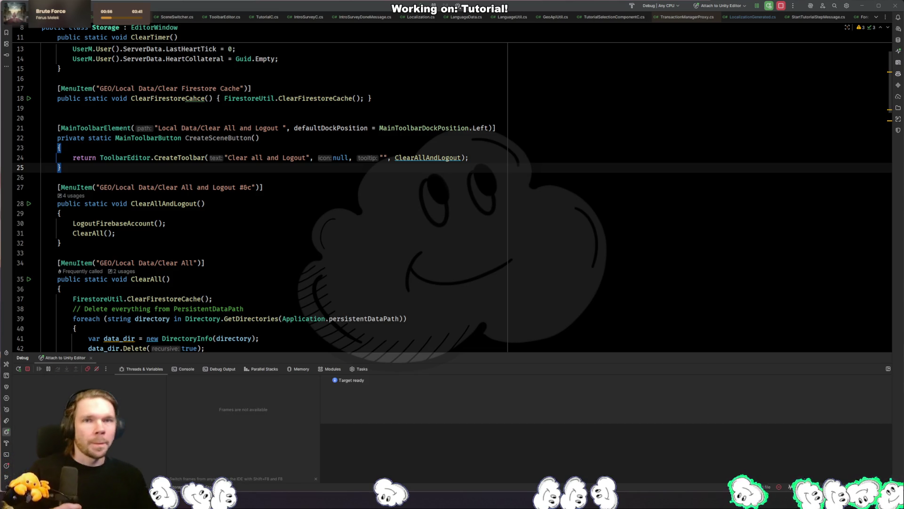
{"action": "key", "text": "alt+Tab"}
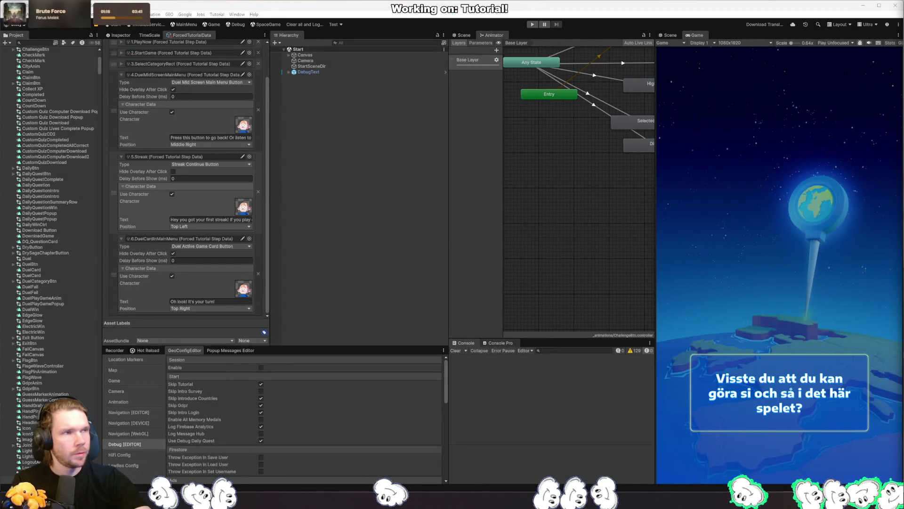
Step: In the Travle browser game, guess Senegal and Mali
{"action": "key", "text": "alt+Tab"}
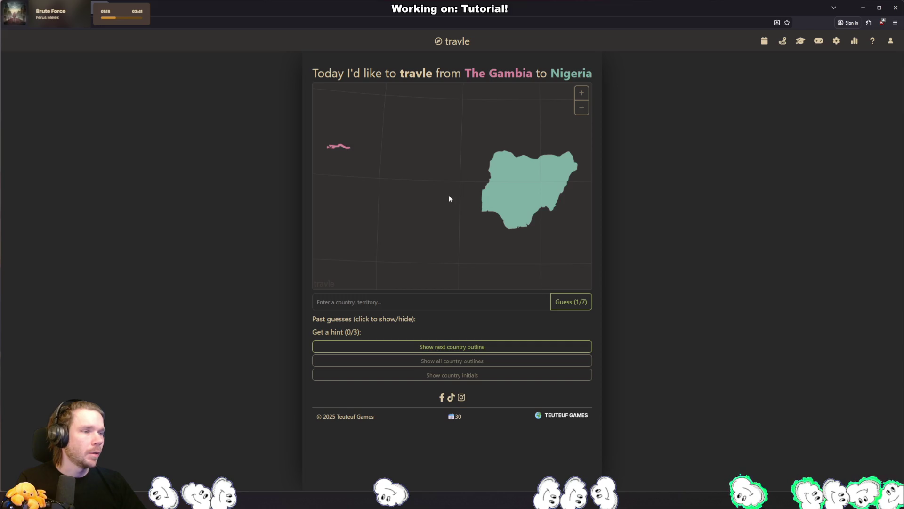
{"action": "left_click", "coordinate": [414, 307]}
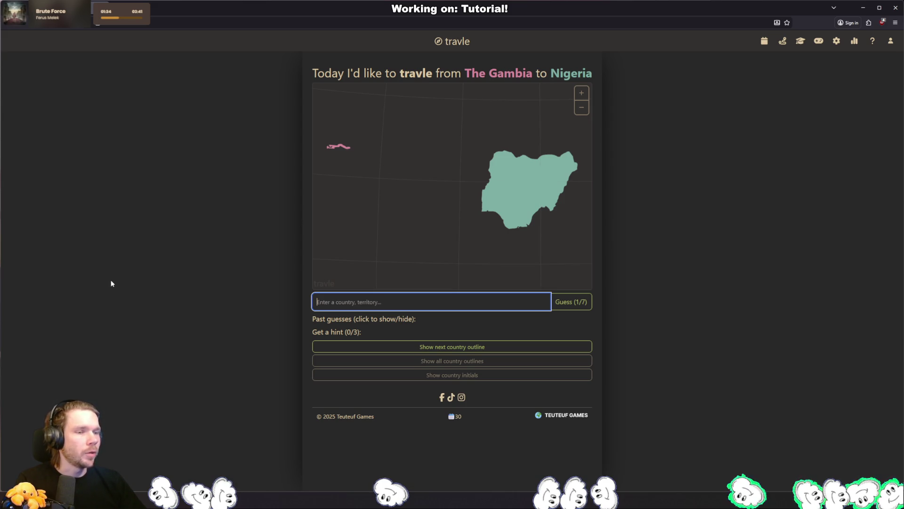
{"action": "type", "text": "Senegal"}
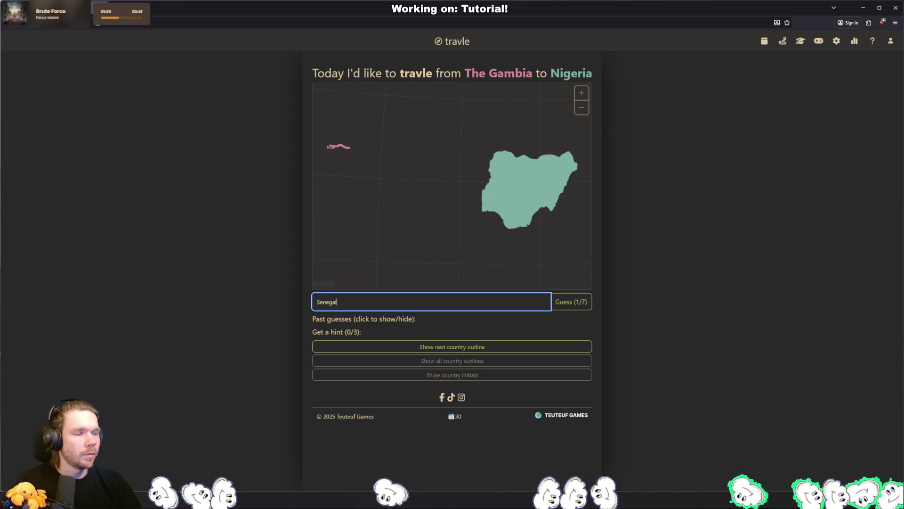
{"action": "key", "text": "Return"}
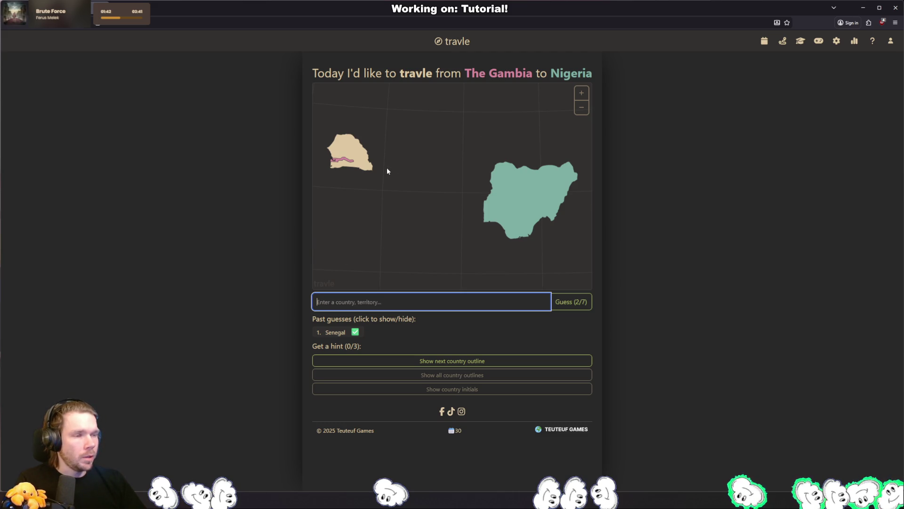
{"action": "type", "text": "Mali"}
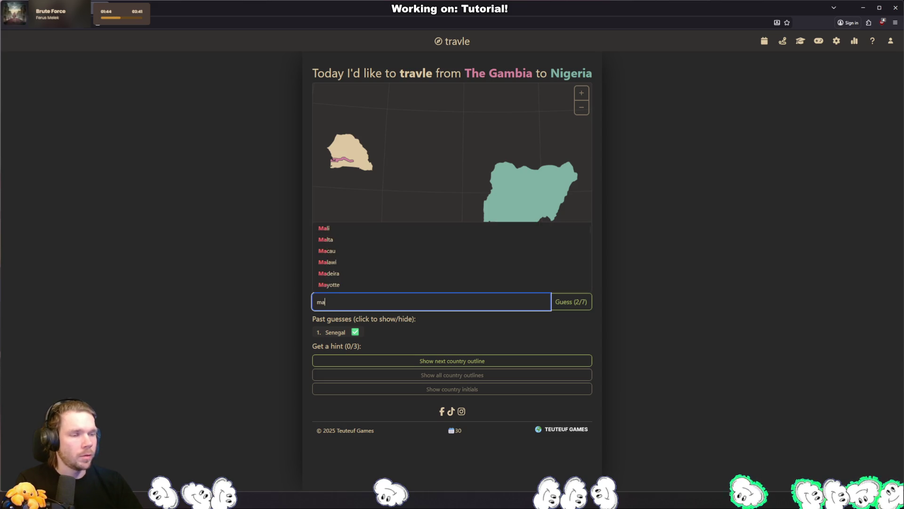
{"action": "key", "text": "Return"}
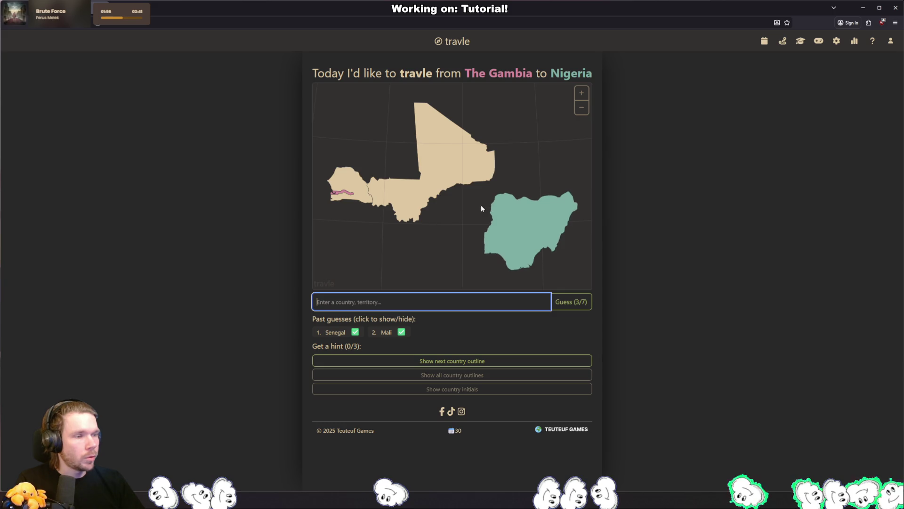
Step: Guess Chad, Angola, Algeria and Niger, completing the route to Nigeria
{"action": "mouse_move", "coordinate": [501, 191]}
{"action": "left_mouse_down"}
{"action": "mouse_move", "coordinate": [518, 171]}
{"action": "mouse_move", "coordinate": [487, 179]}
{"action": "mouse_move", "coordinate": [473, 212]}
{"action": "mouse_move", "coordinate": [484, 203]}
{"action": "mouse_move", "coordinate": [458, 192]}
{"action": "left_mouse_up"}
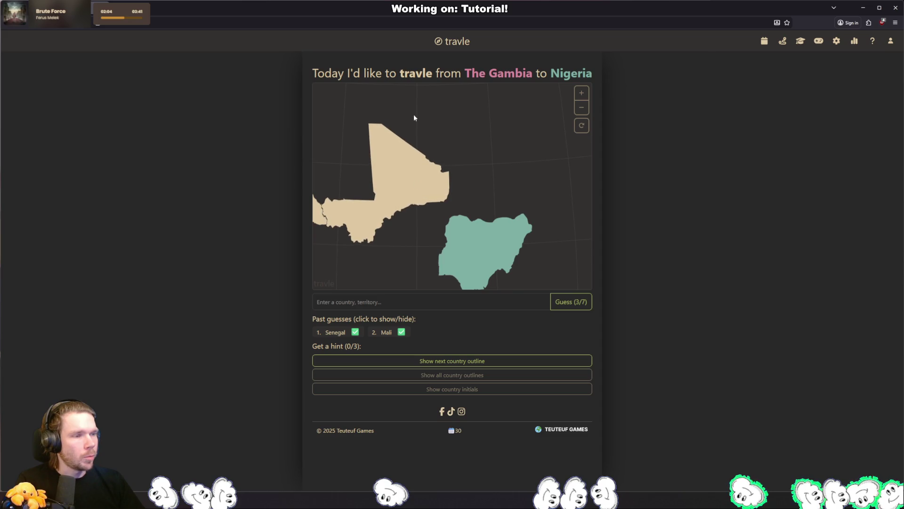
{"action": "left_click", "coordinate": [413, 306]}
{"action": "type", "text": "chad"}
{"action": "key", "text": "Return"}
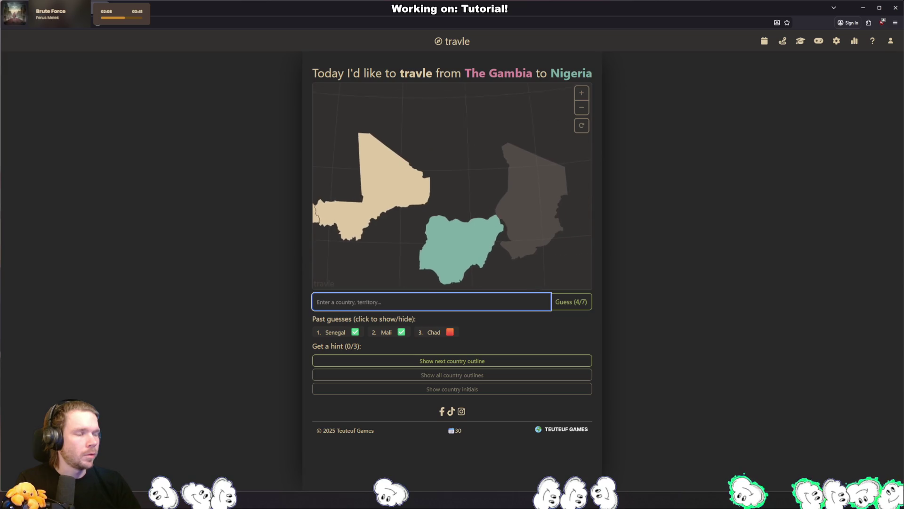
{"action": "type", "text": "angola"}
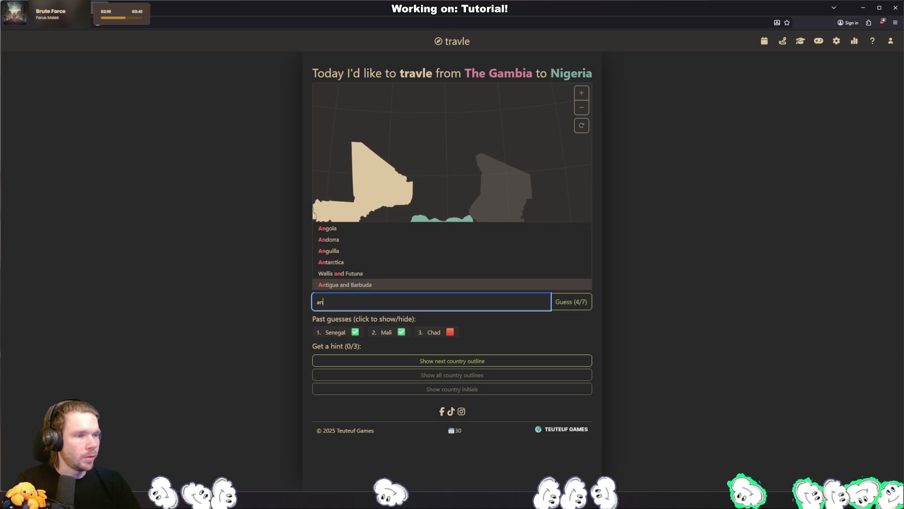
{"action": "key", "text": "Return"}
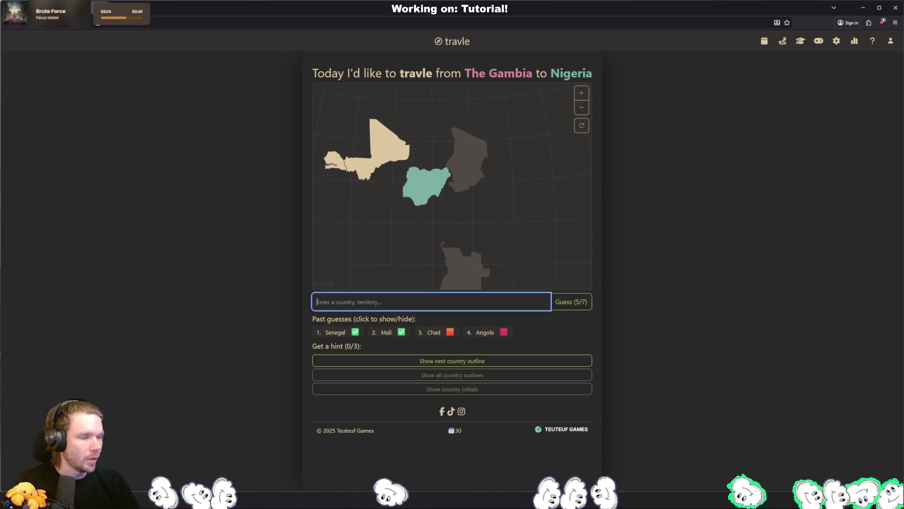
{"action": "type", "text": "algeria"}
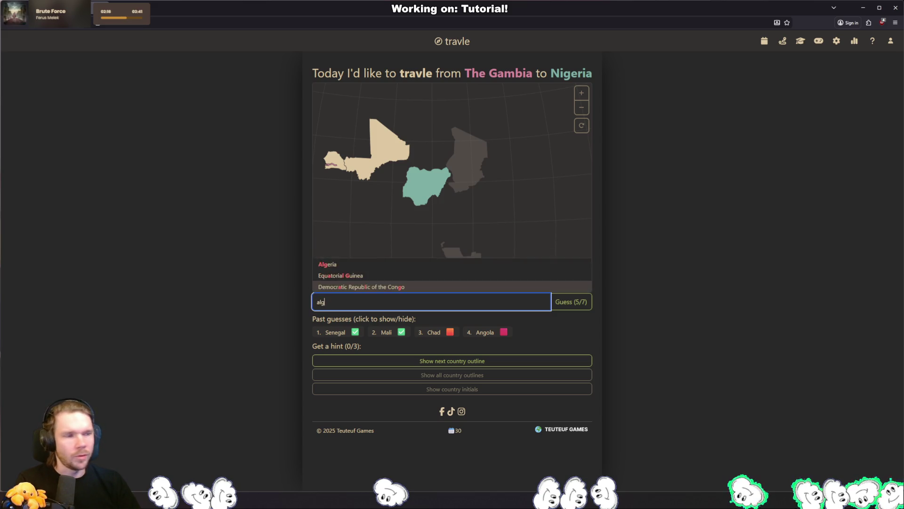
{"action": "key", "text": "Return"}
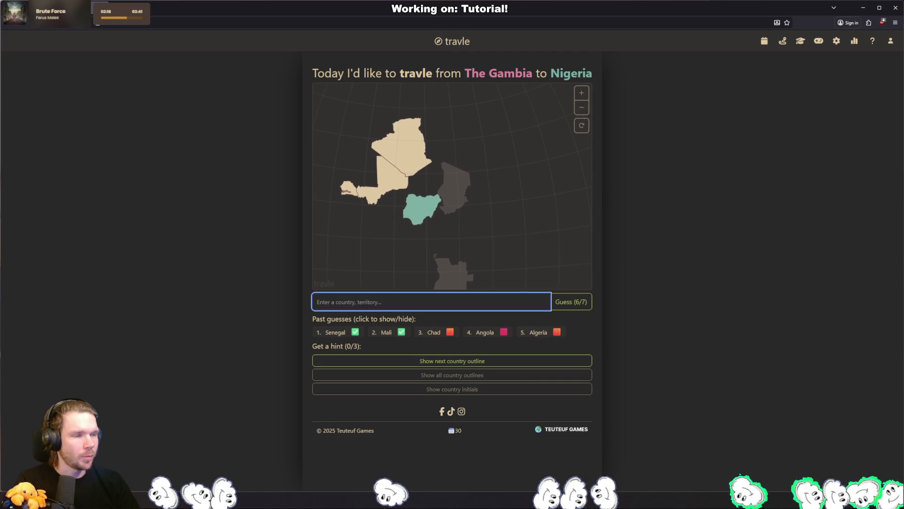
{"action": "double_click", "coordinate": [428, 183]}
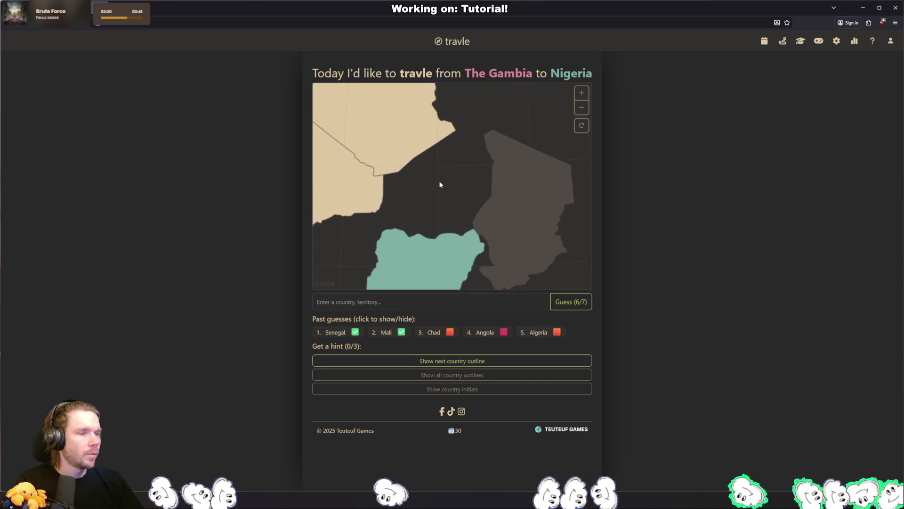
{"action": "left_click", "coordinate": [368, 306]}
{"action": "type", "text": "niger"}
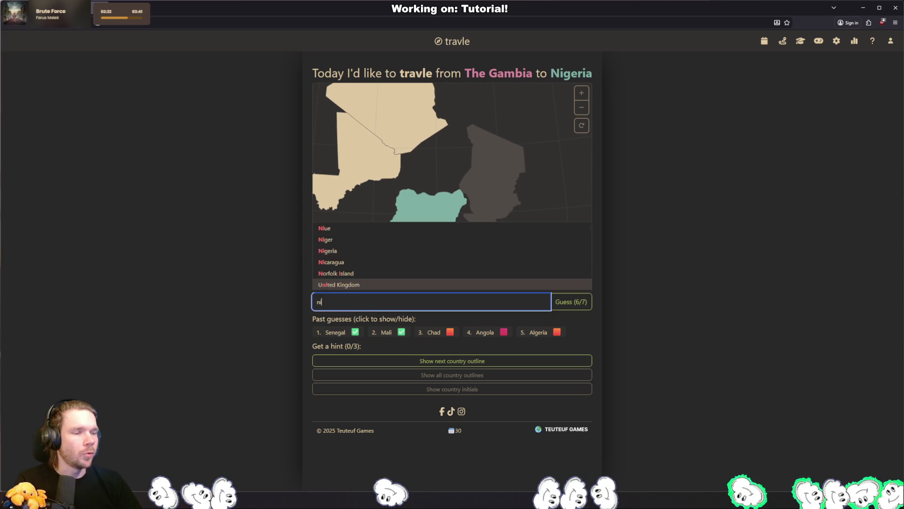
{"action": "key", "text": "Return"}
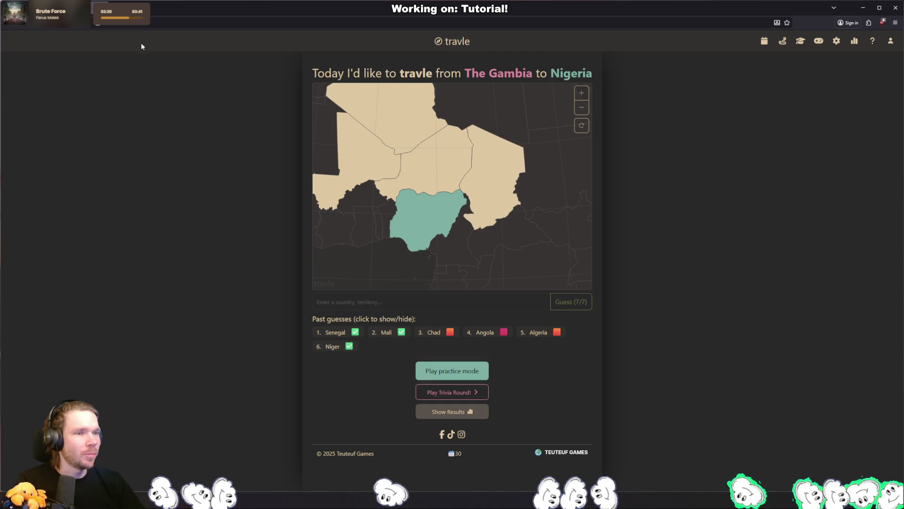
Step: Start the weekly challenge map from the Travle maps list
{"action": "left_click", "coordinate": [783, 41]}
{"action": "left_click", "coordinate": [723, 133]}
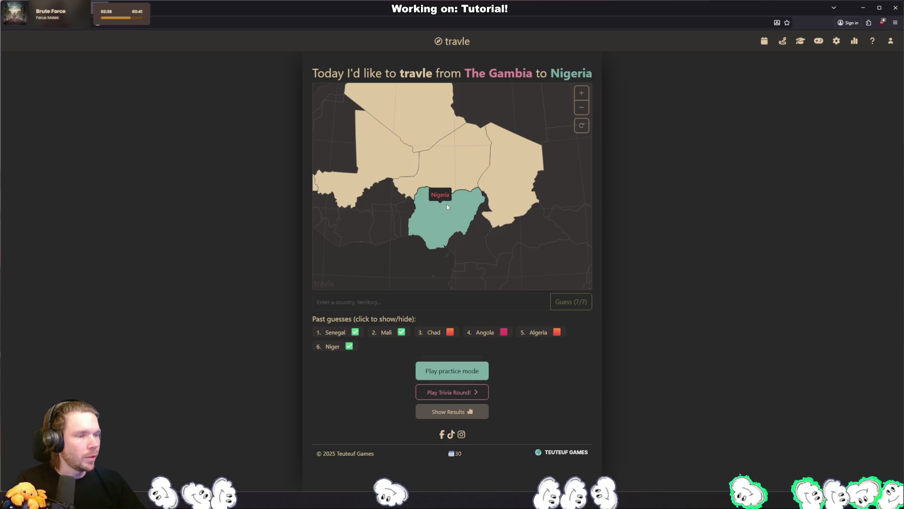
{"action": "left_click", "coordinate": [783, 41]}
{"action": "left_click", "coordinate": [453, 113]}
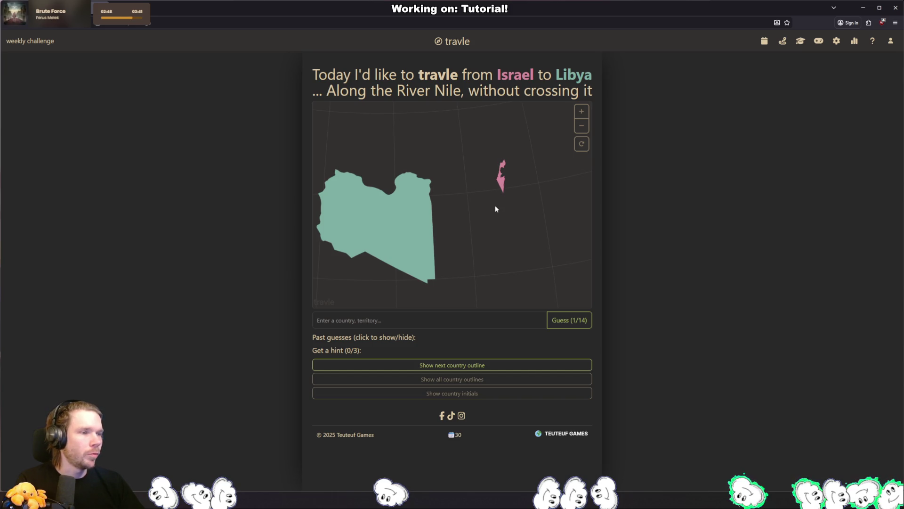
Step: Guess Egypt and Sudan on the Israel-to-Libya weekly challenge
{"action": "left_click", "coordinate": [498, 319]}
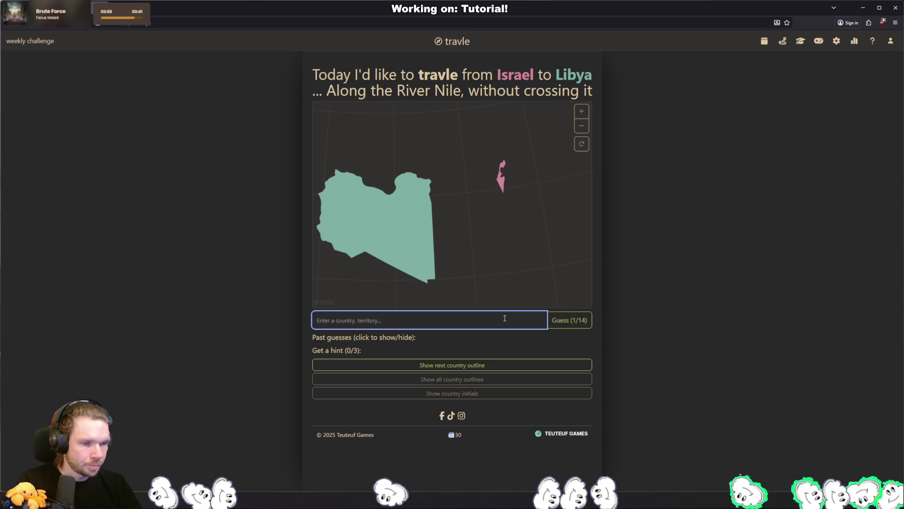
{"action": "type", "text": "egypt"}
{"action": "key", "text": "Return"}
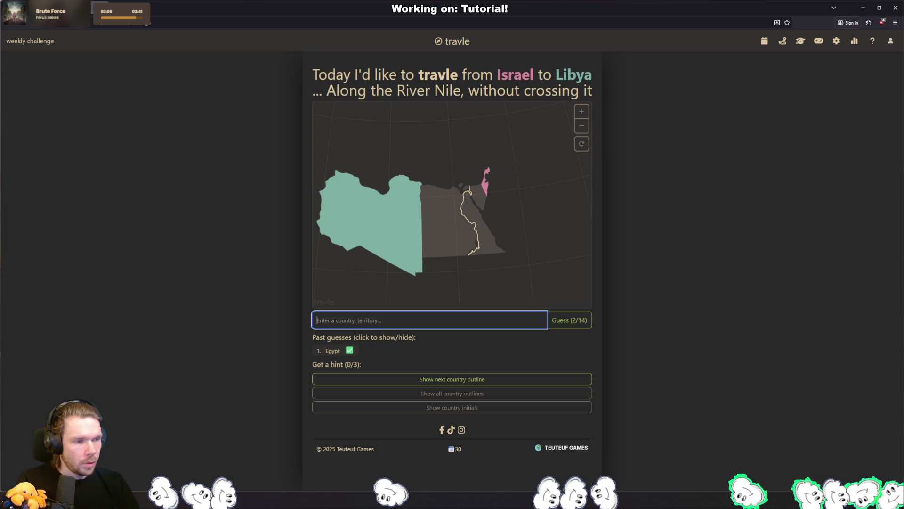
{"action": "type", "text": "sudan"}
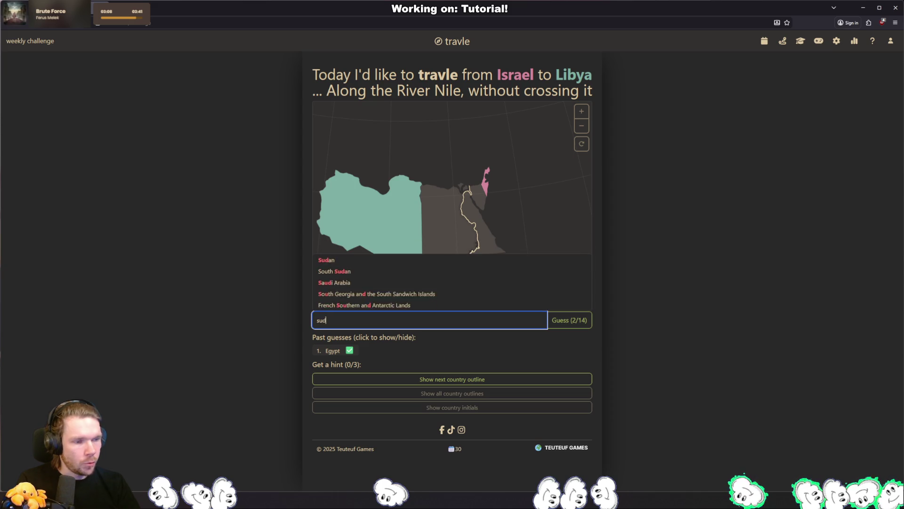
{"action": "key", "text": "Return"}
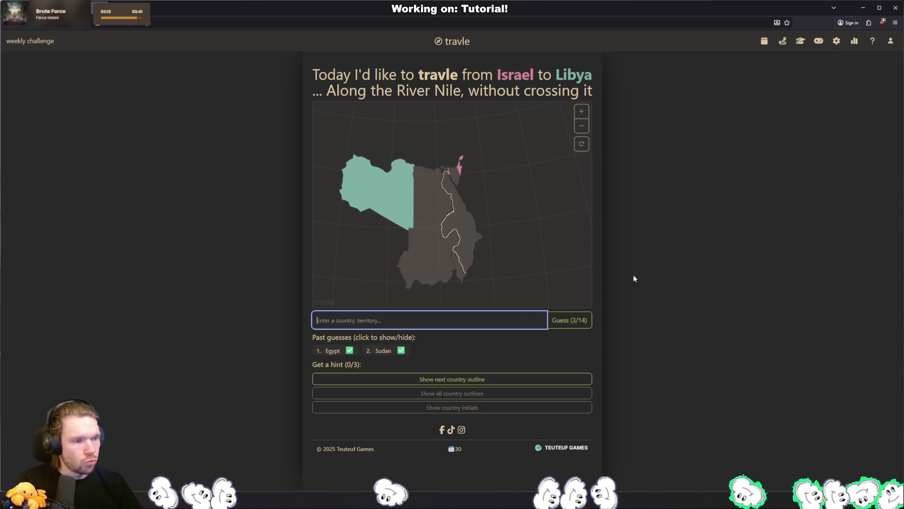
Step: Guess Ethiopia and then South Sudan along the Nile route
{"action": "scroll", "coordinate": [480, 218], "scroll_direction": "up", "scroll_amount": 5}
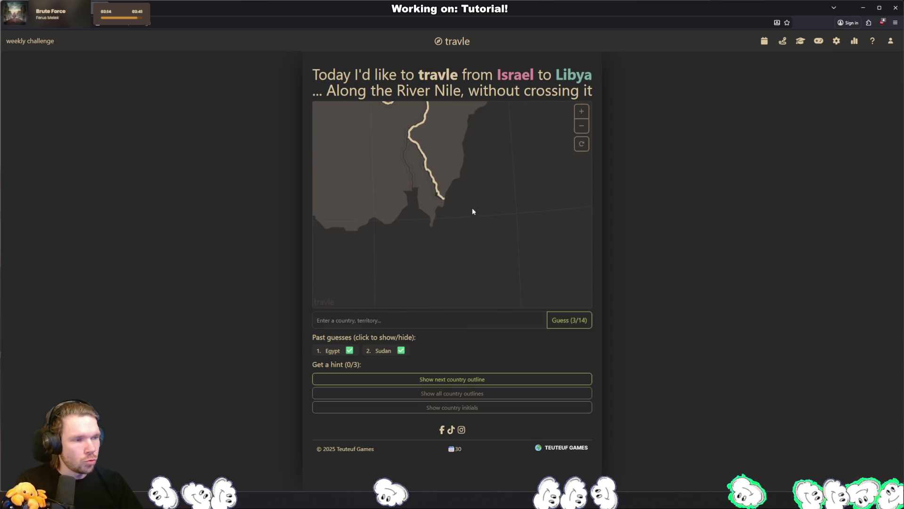
{"action": "scroll", "coordinate": [459, 214], "scroll_direction": "up", "scroll_amount": 1}
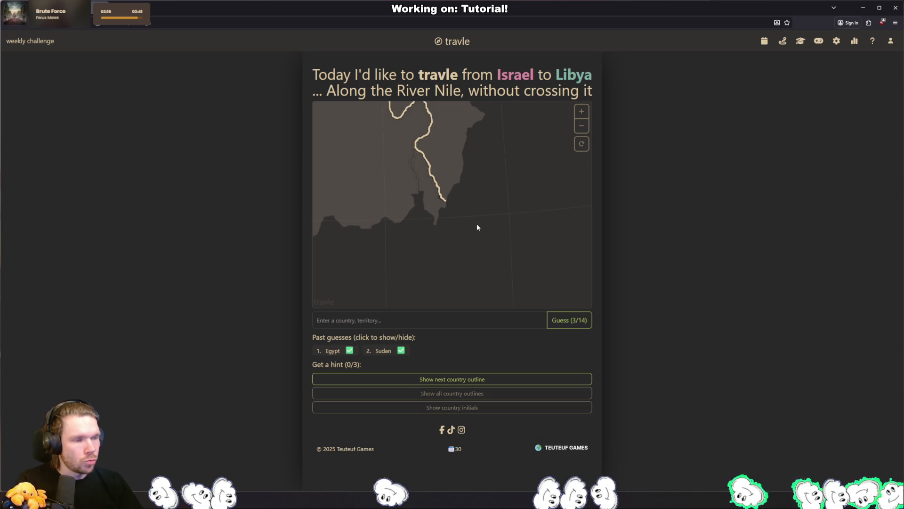
{"action": "scroll", "coordinate": [477, 227], "scroll_direction": "down", "scroll_amount": 5}
{"action": "left_click", "coordinate": [445, 320]}
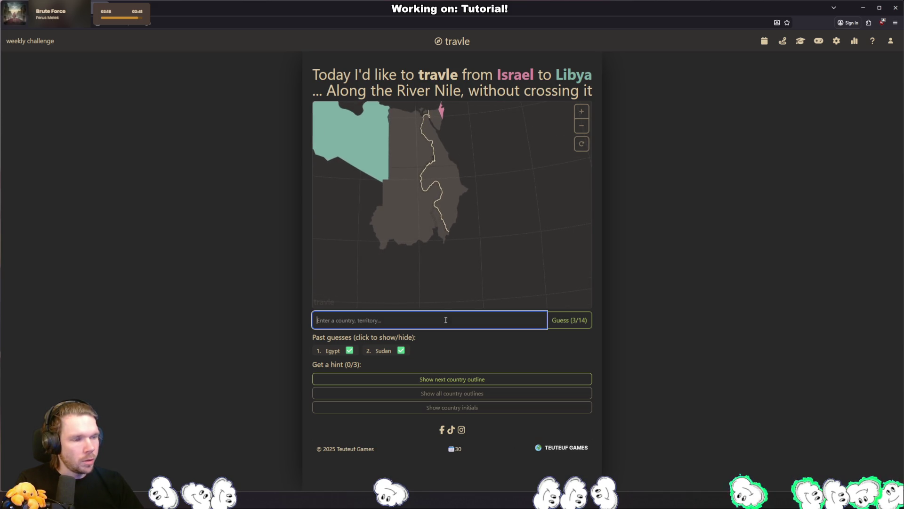
{"action": "type", "text": "ethiop"}
{"action": "type", "text": "a"}
{"action": "key", "text": "Return"}
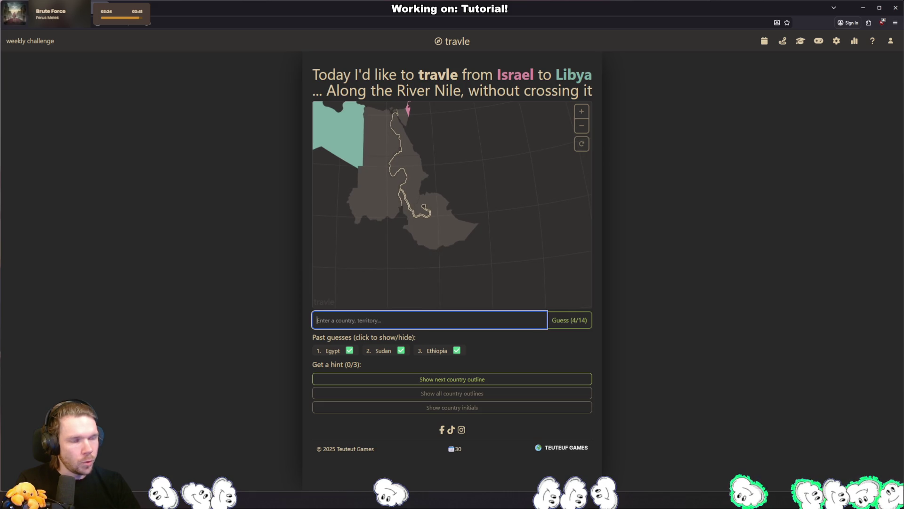
{"action": "type", "text": "south sudan"}
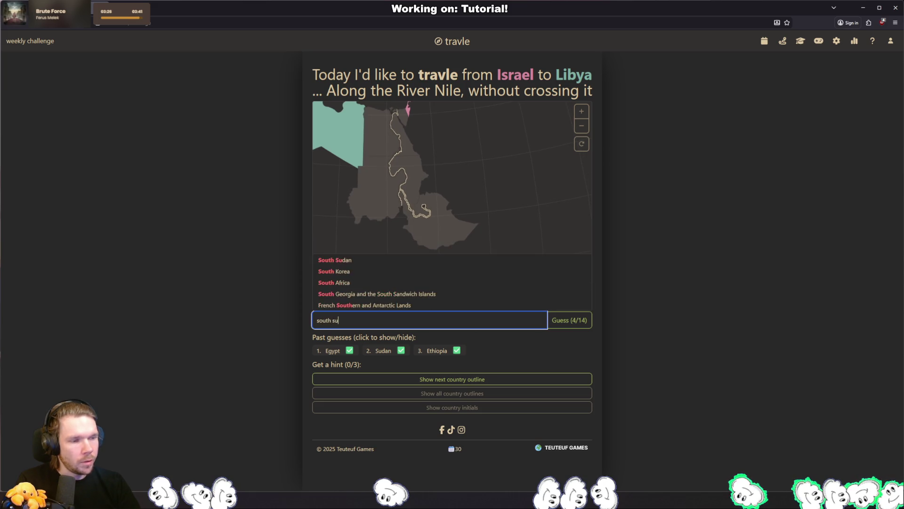
{"action": "key", "text": "Return"}
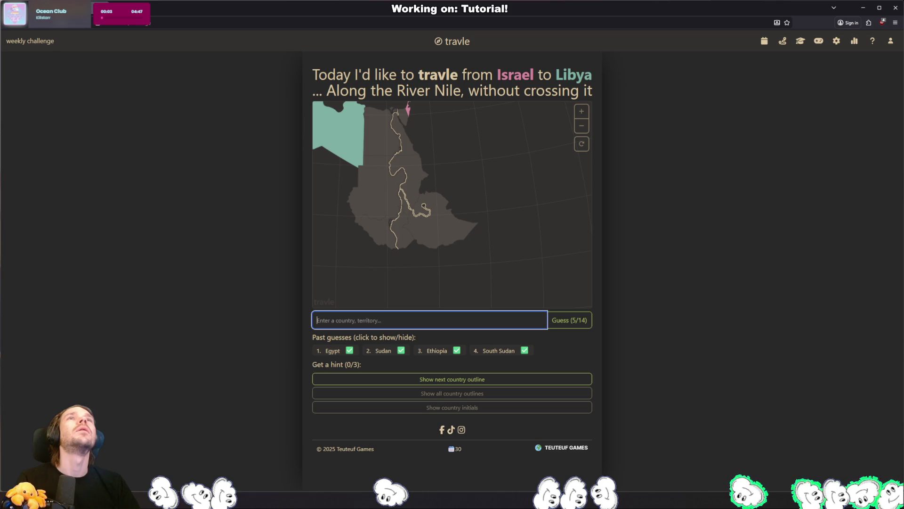
Step: Guess Uganda, Tanzania and Kenya, then pan the map along the Nile
{"action": "type", "text": "uganda"}
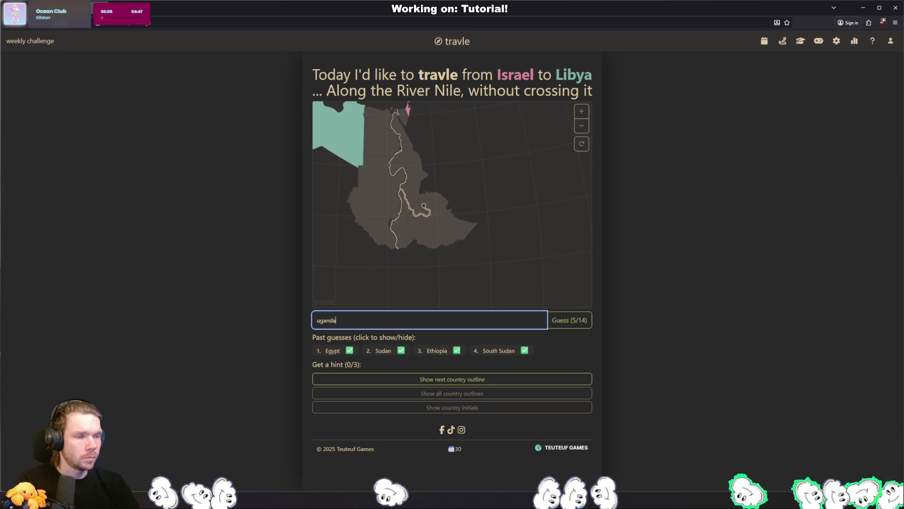
{"action": "key", "text": "Return"}
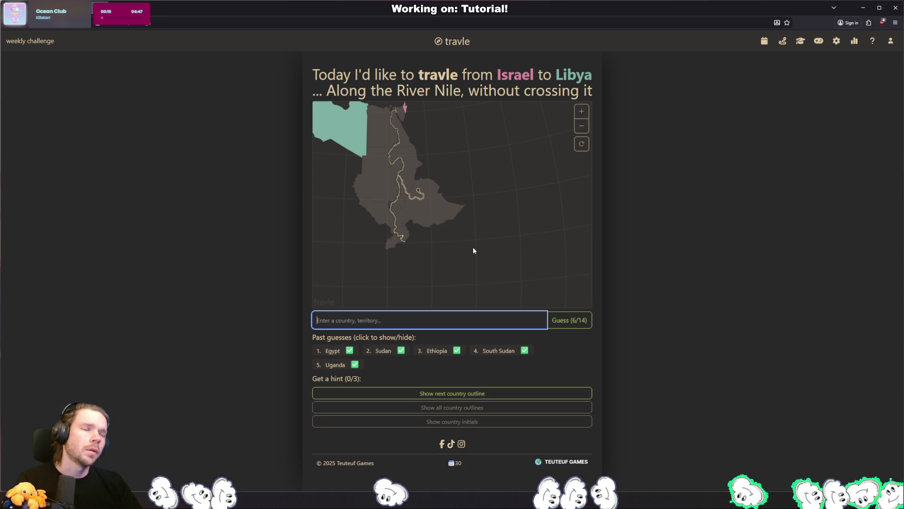
{"action": "type", "text": "tanz"}
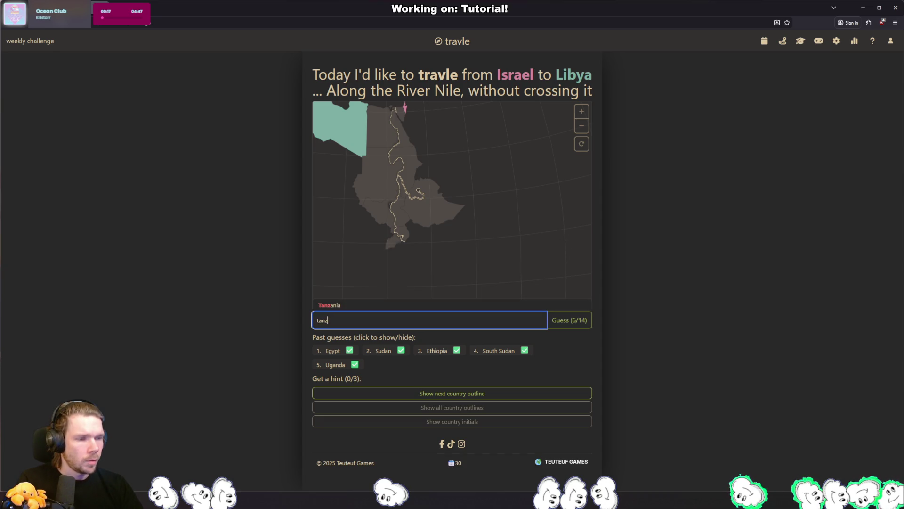
{"action": "type", "text": "ania"}
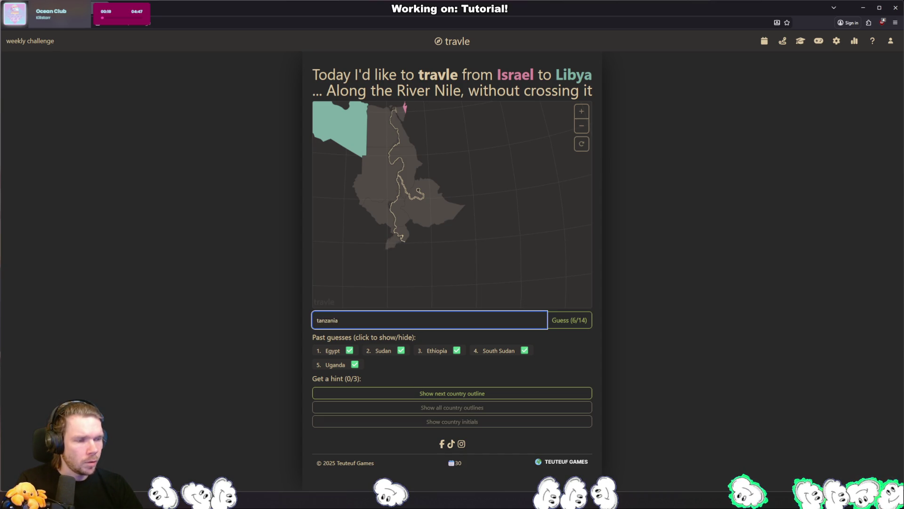
{"action": "key", "text": "Return"}
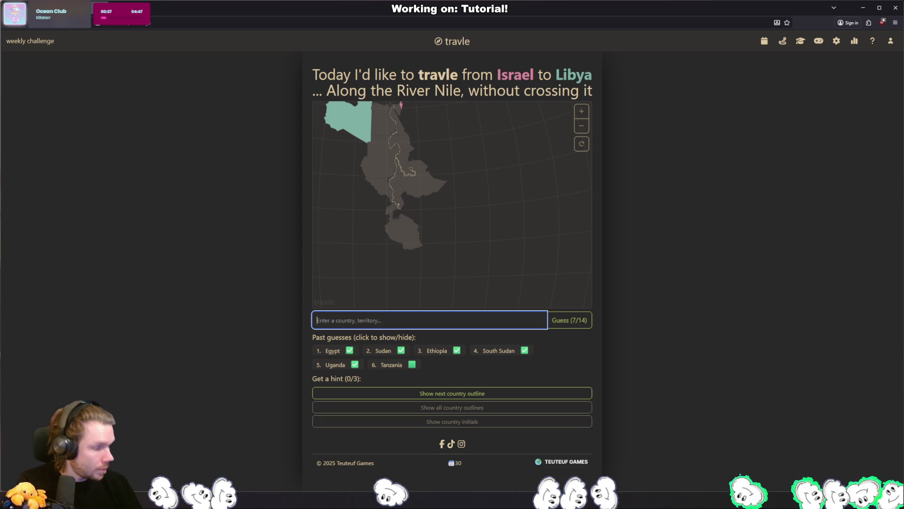
{"action": "type", "text": "ken"}
{"action": "key", "text": "Return"}
{"action": "key", "text": "Return"}
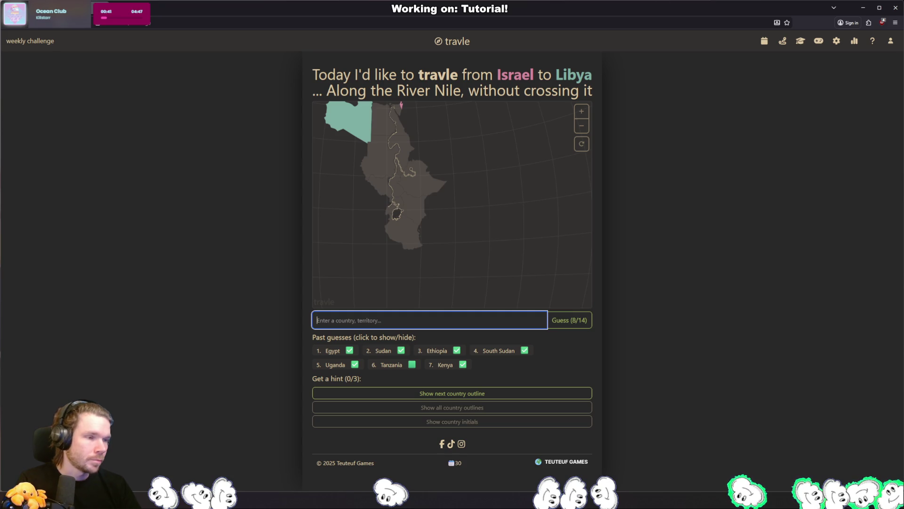
{"action": "left_click_drag", "start_coordinate": [391, 194], "coordinate": [433, 185]}
Step: Zoom the map and guess Burundi
{"action": "scroll", "coordinate": [425, 192], "scroll_direction": "up", "scroll_amount": 5}
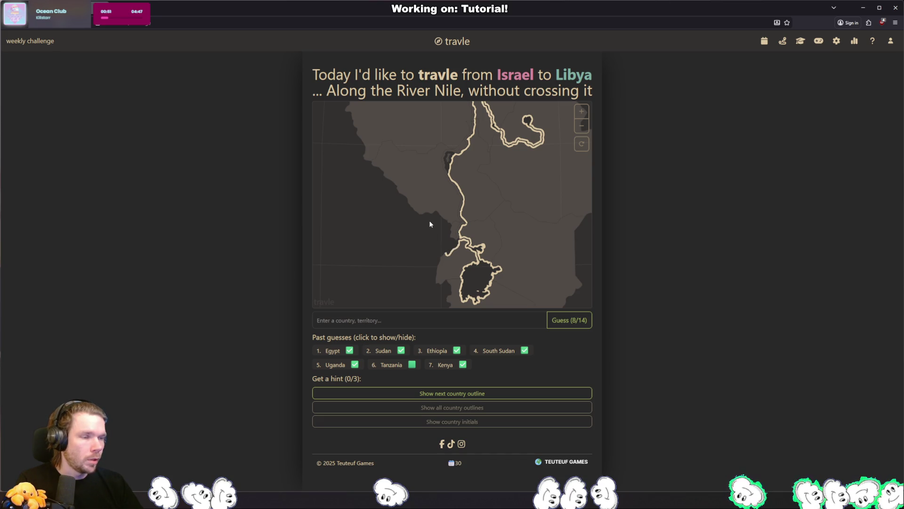
{"action": "scroll", "coordinate": [431, 233], "scroll_direction": "down", "scroll_amount": 2}
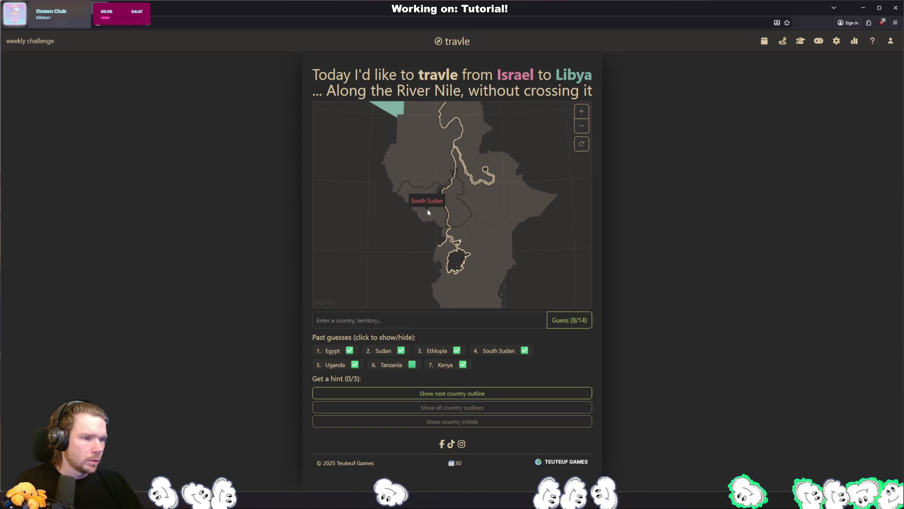
{"action": "scroll", "coordinate": [426, 243], "scroll_direction": "up", "scroll_amount": 2}
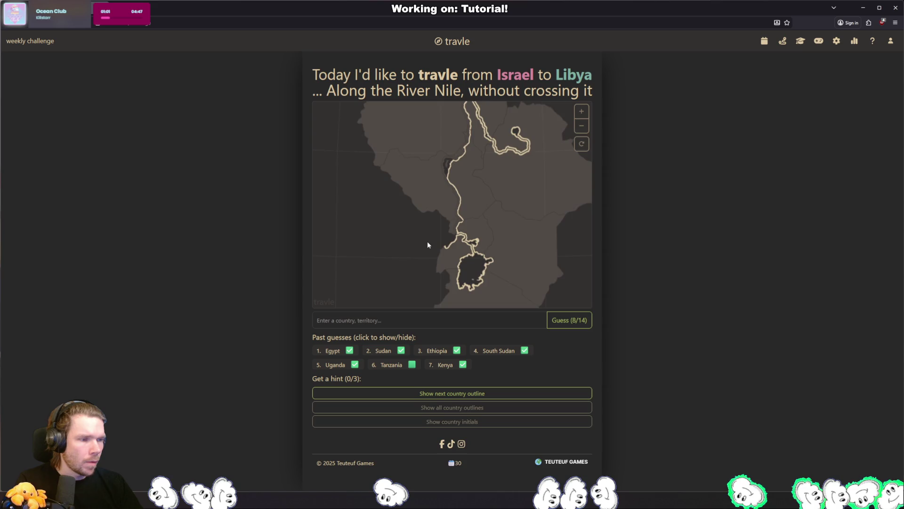
{"action": "scroll", "coordinate": [428, 244], "scroll_direction": "up", "scroll_amount": 2}
{"action": "left_click", "coordinate": [486, 319]}
{"action": "type", "text": "burundi"}
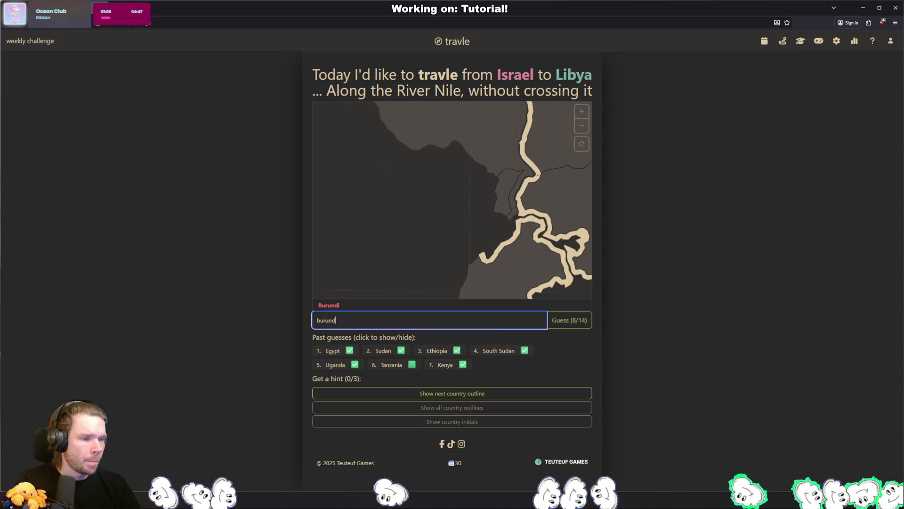
{"action": "key", "text": "Return"}
Step: Guess Republic of the Congo, then Democratic Republic of the Congo to finish
{"action": "scroll", "coordinate": [476, 148], "scroll_direction": "down", "scroll_amount": 3}
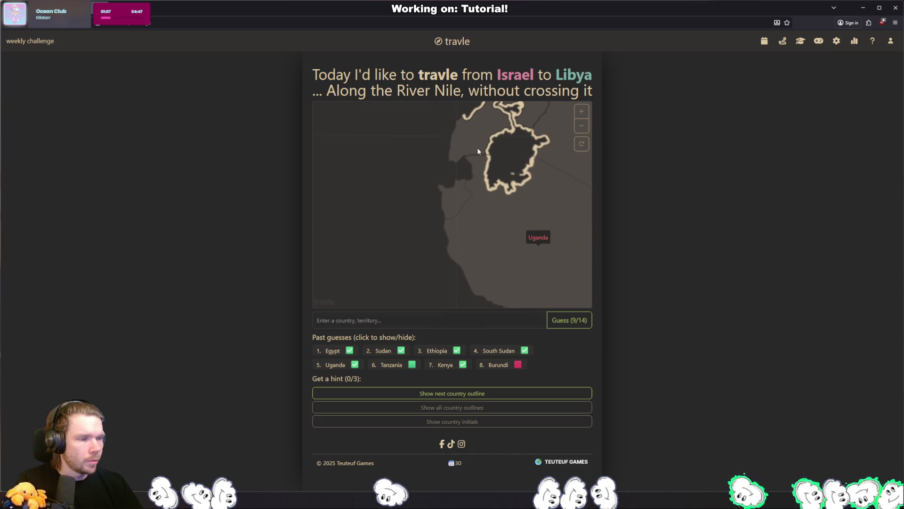
{"action": "left_click_drag", "start_coordinate": [451, 177], "coordinate": [453, 283]}
{"action": "left_click", "coordinate": [425, 314]}
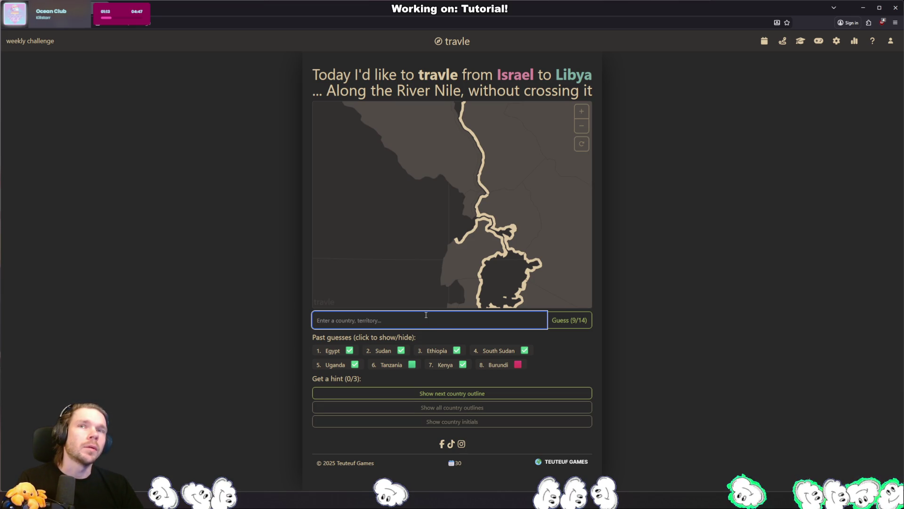
{"action": "type", "text": "republic of "}
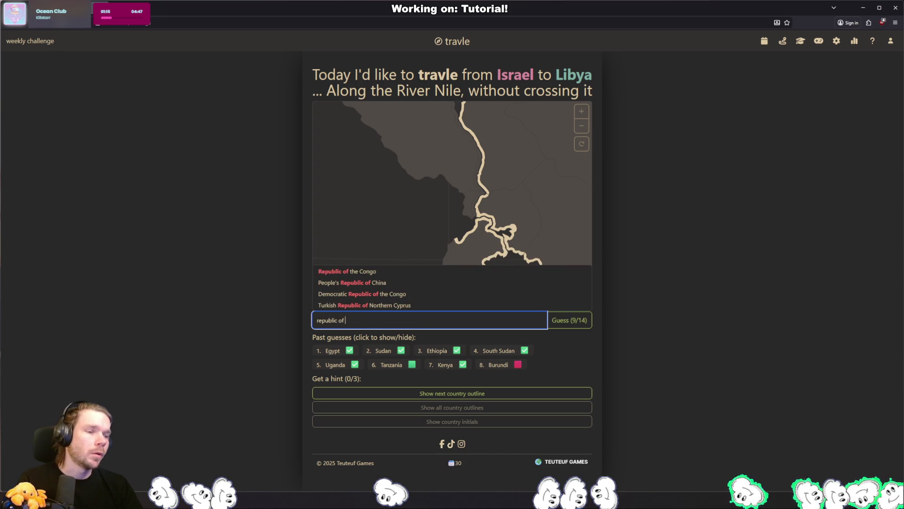
{"action": "type", "text": "congo"}
{"action": "key", "text": "Return"}
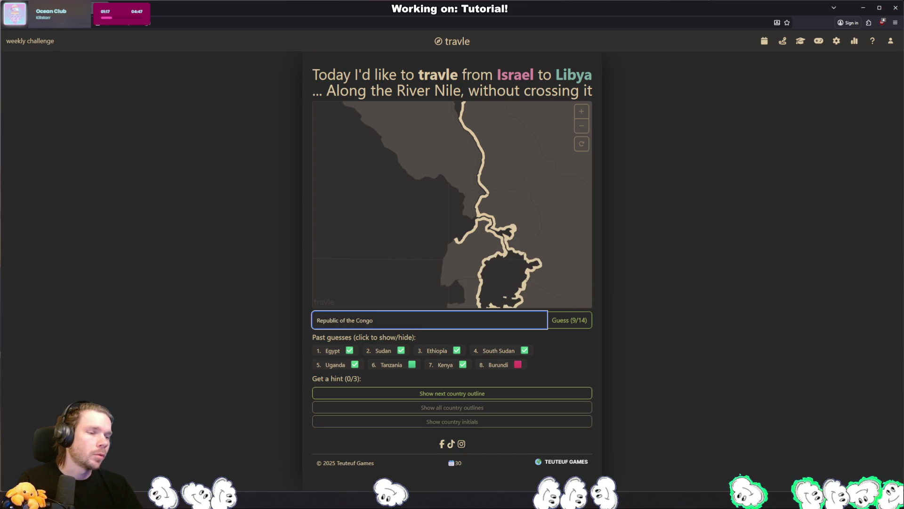
{"action": "key", "text": "Return"}
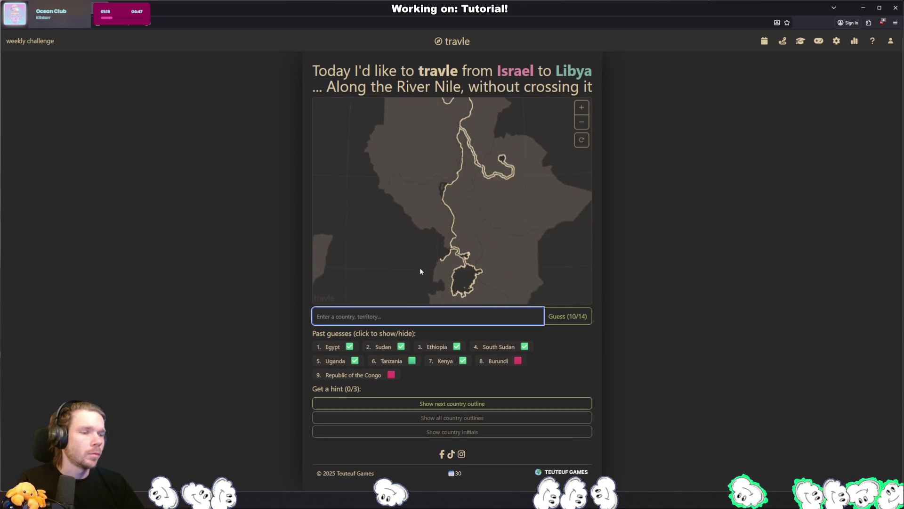
{"action": "left_click", "coordinate": [408, 316]}
{"action": "type", "text": "demo"}
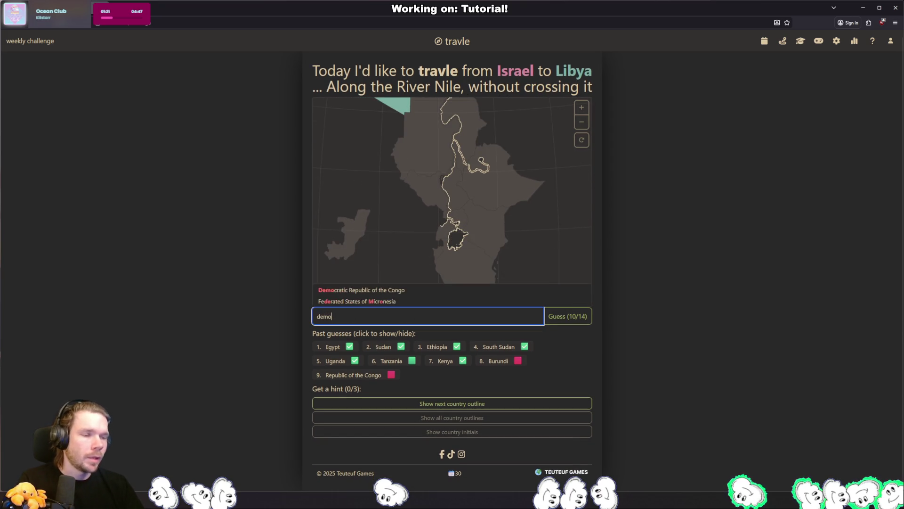
{"action": "type", "text": "cr"}
{"action": "key", "text": "Return"}
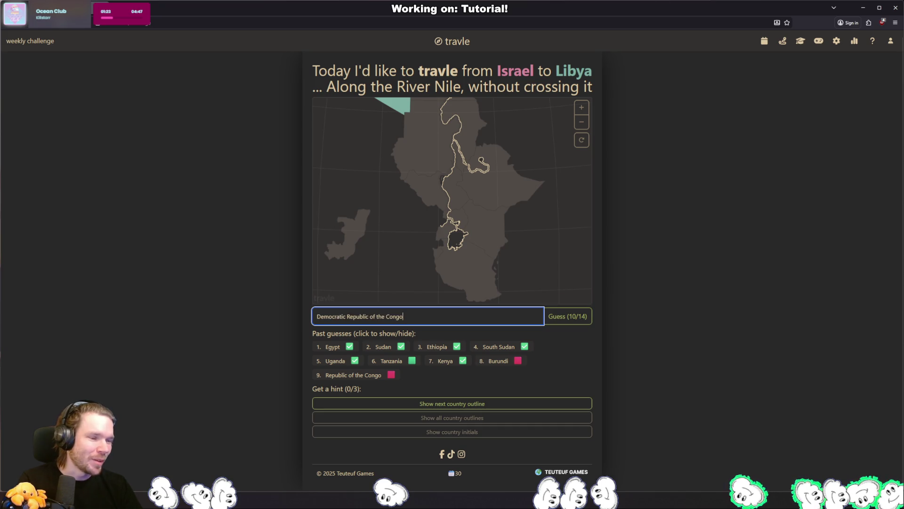
{"action": "key", "text": "Return"}
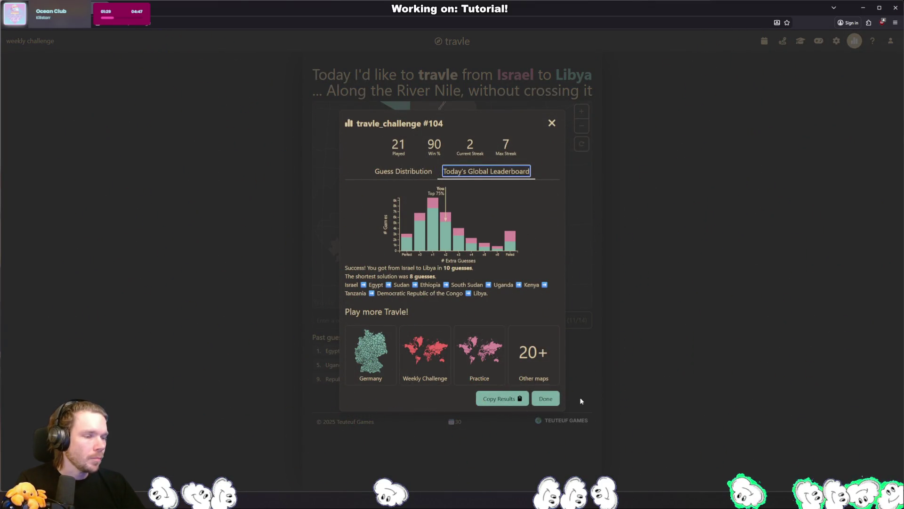
Step: Dismiss the results summary with Done and zoom around the solved map
{"action": "left_click", "coordinate": [545, 399]}
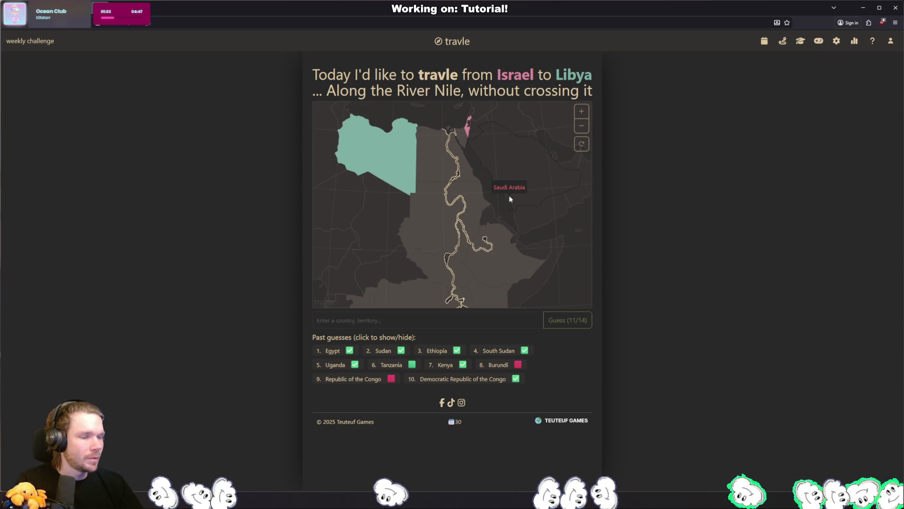
{"action": "scroll", "coordinate": [509, 197], "scroll_direction": "up", "scroll_amount": 3}
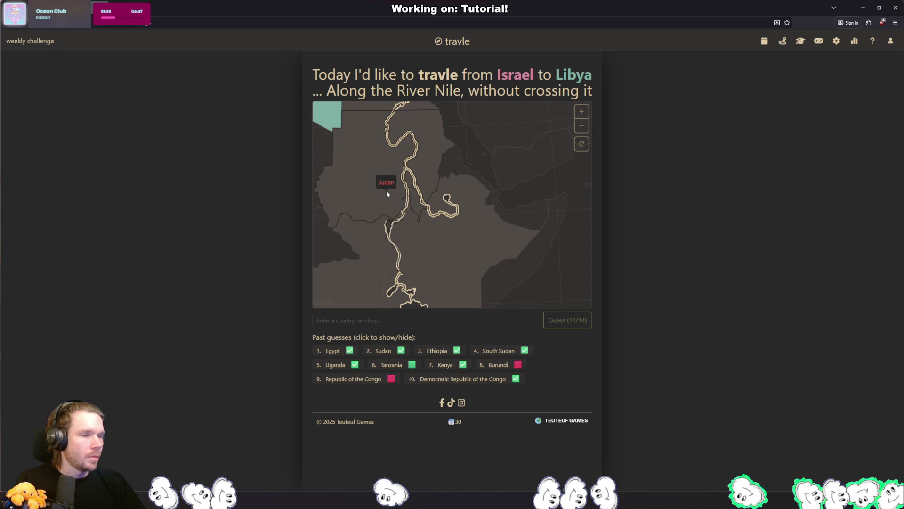
{"action": "scroll", "coordinate": [431, 228], "scroll_direction": "down", "scroll_amount": 3}
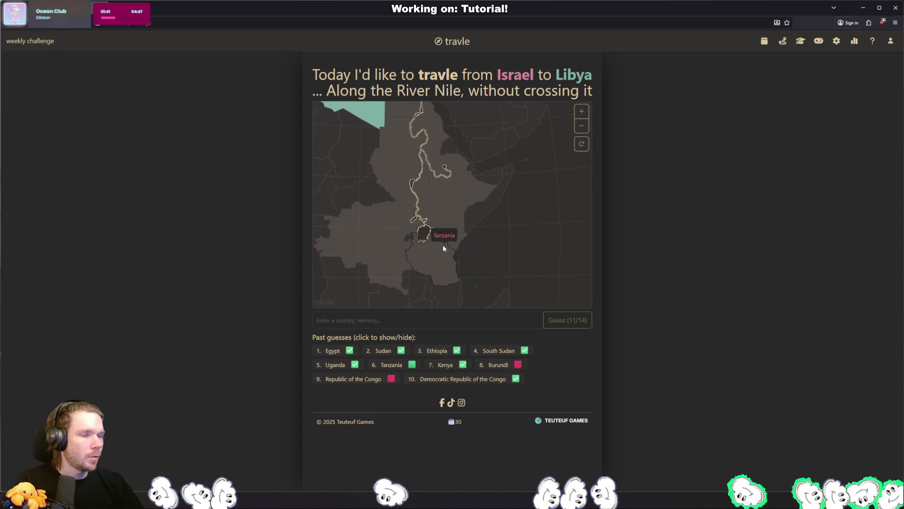
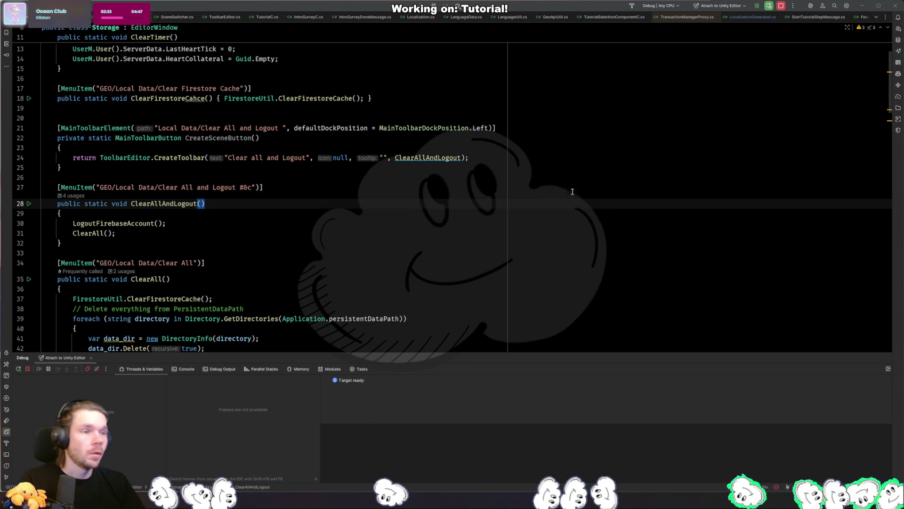
Step: Open ContentUtil.cs through the file-name search
{"action": "key", "text": "ctrl+shift+n"}
{"action": "type", "text": "content"}
{"action": "type", "text": "util"}
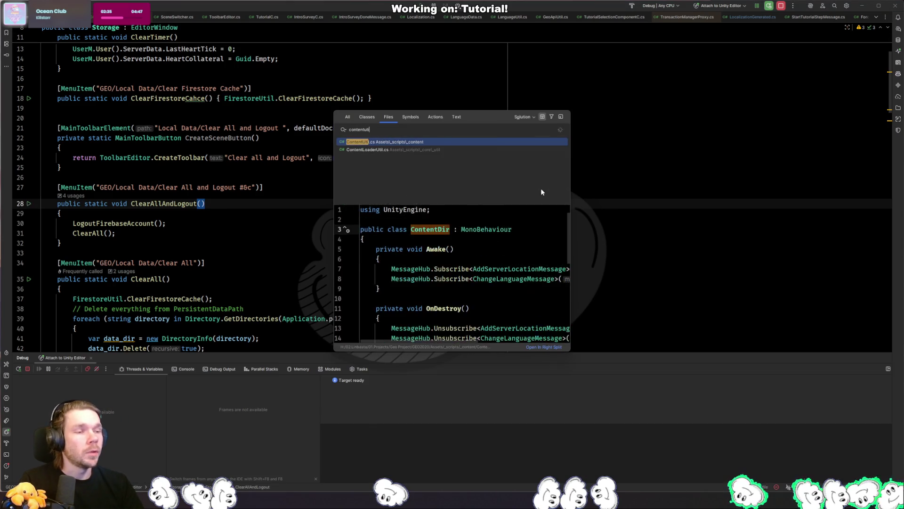
{"action": "key", "text": "Return"}
Step: Find 'down' in the file and go to the DownloadImages declaration
{"action": "type", "text": "image"}
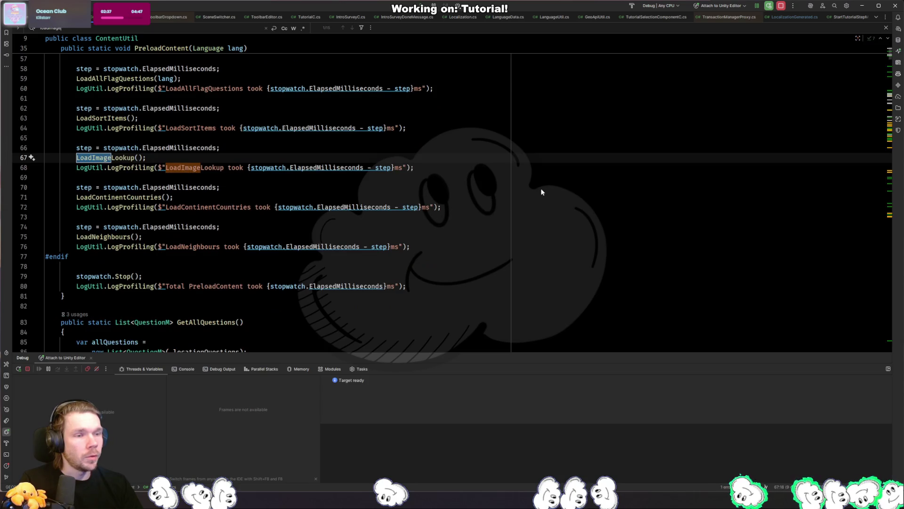
{"action": "key", "text": "Home"}
{"action": "type", "text": "down"}
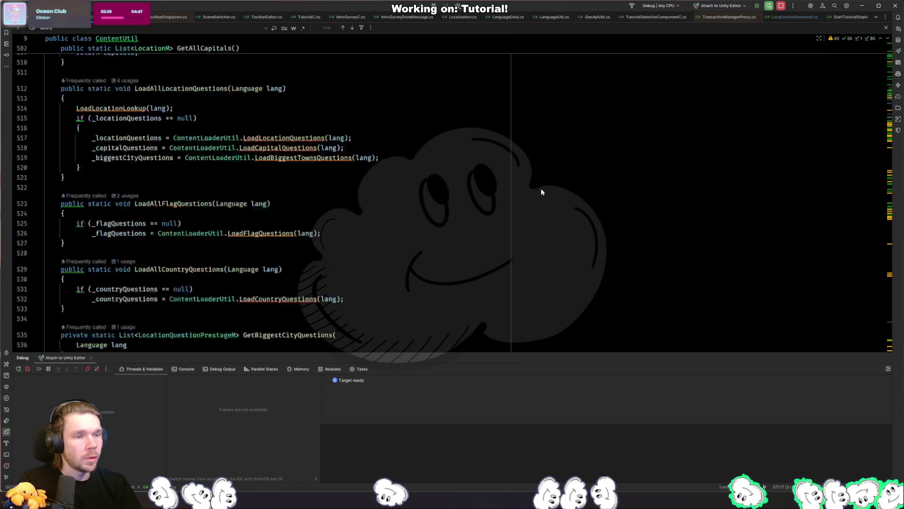
{"action": "key", "text": "Return"}
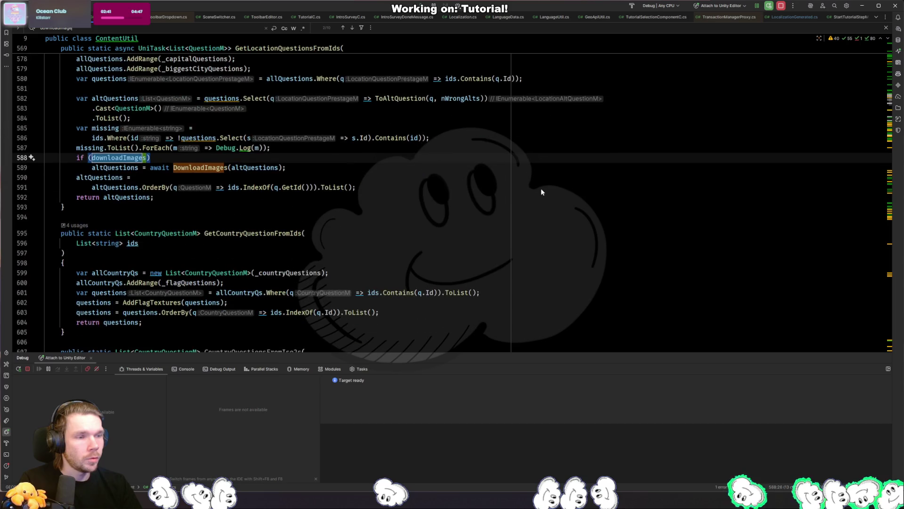
{"action": "key", "text": "Escape"}
{"action": "left_click", "coordinate": [207, 167], "text": "ctrl"}
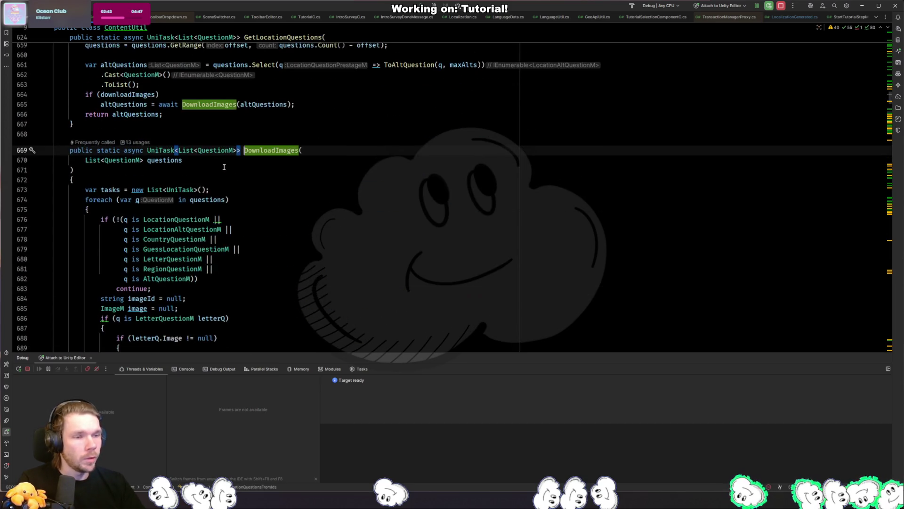
Step: Set a breakpoint on line 673 and start the game in Unity play mode
{"action": "left_click", "coordinate": [34, 190]}
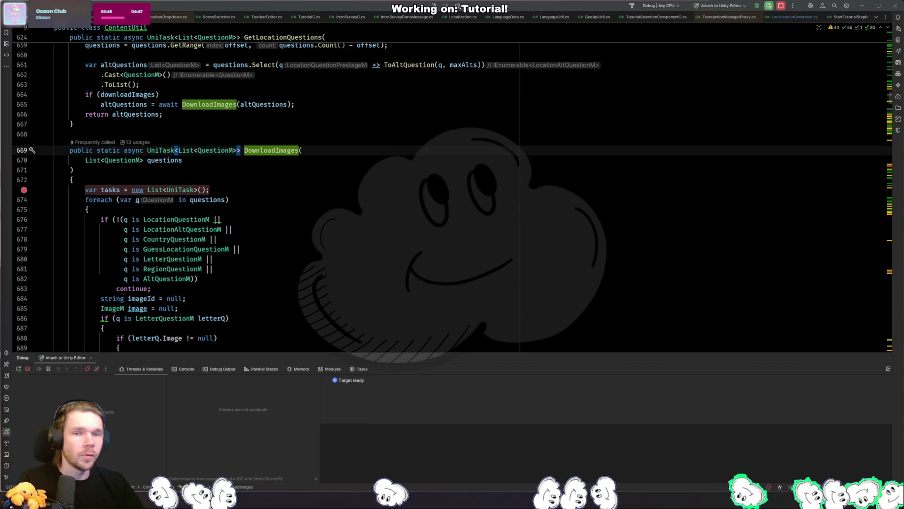
{"action": "key", "text": "alt+Tab"}
{"action": "left_click", "coordinate": [534, 26]}
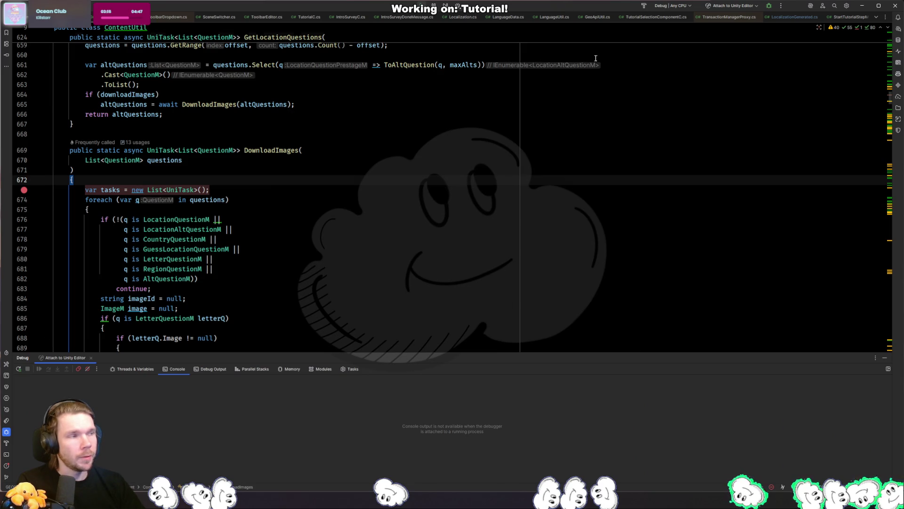
Step: In the Scene view, select the lower rectangle's ClickableArea and the PlayAFriend ClickableArea
{"action": "left_click", "coordinate": [781, 6]}
{"action": "key", "text": "alt+Tab"}
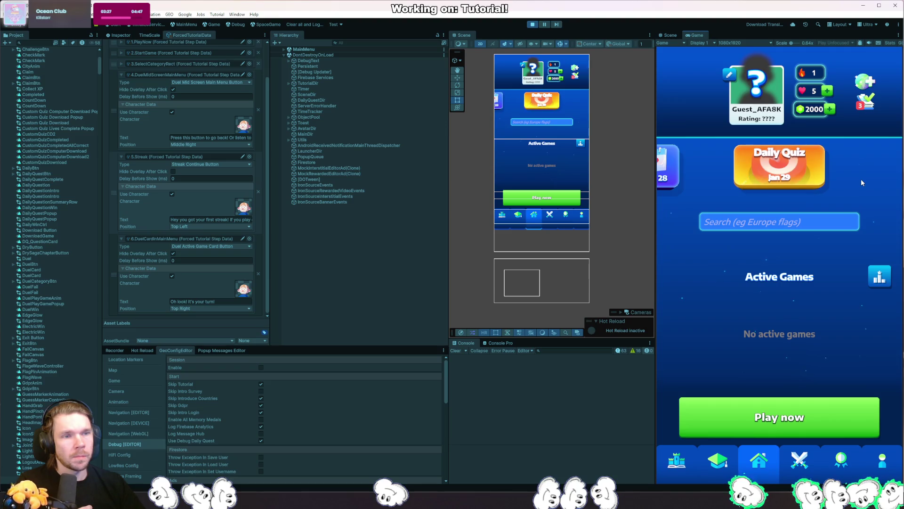
{"action": "scroll", "coordinate": [679, 255], "scroll_direction": "down", "scroll_amount": 5}
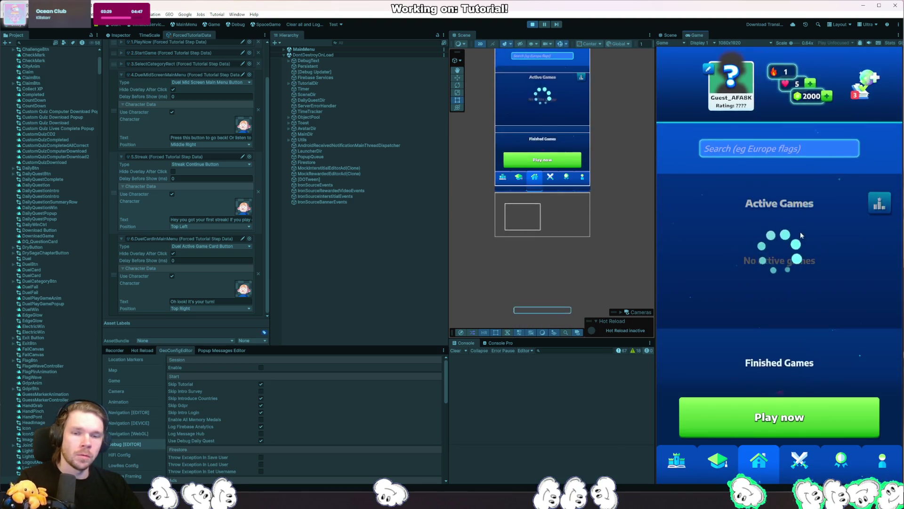
{"action": "mouse_move", "coordinate": [811, 125]}
{"action": "left_mouse_down"}
{"action": "mouse_move", "coordinate": [821, 60]}
{"action": "mouse_move", "coordinate": [806, 112]}
{"action": "left_mouse_up"}
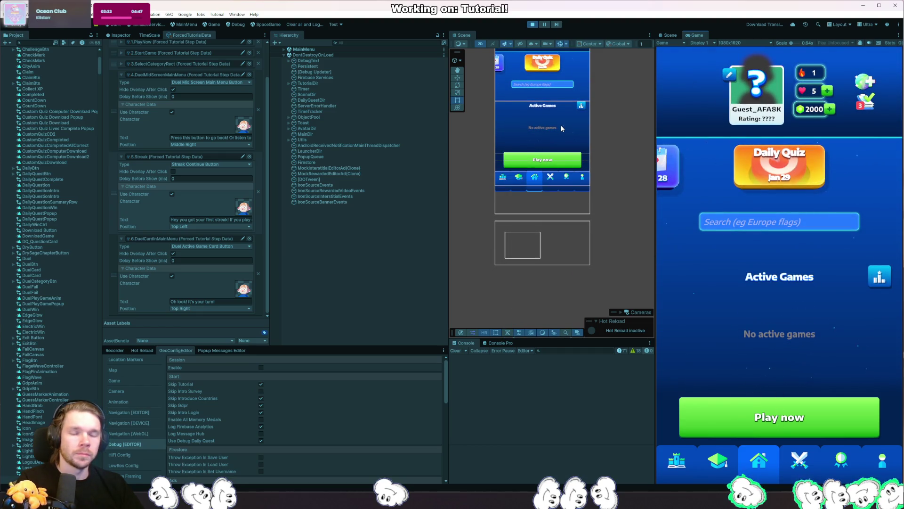
{"action": "right_click", "coordinate": [528, 242]}
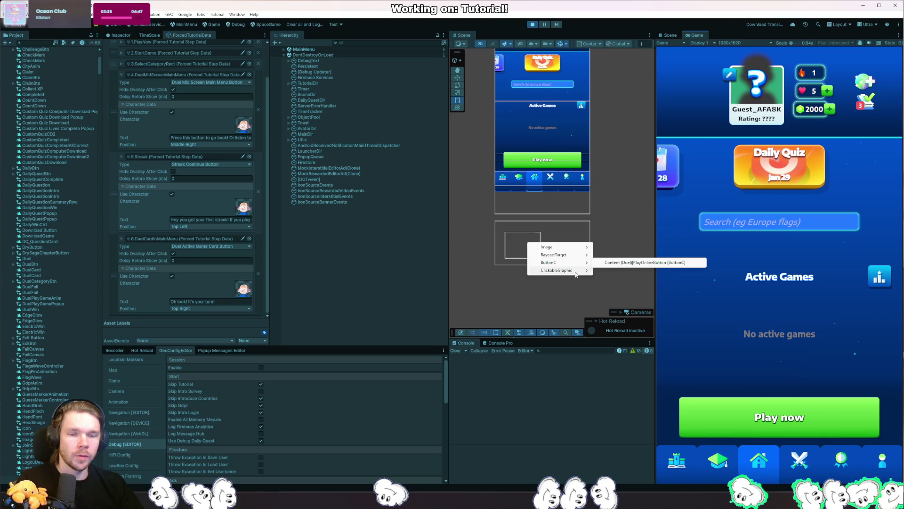
{"action": "left_click", "coordinate": [632, 272]}
{"action": "right_click", "coordinate": [632, 266]}
{"action": "mouse_move", "coordinate": [612, 275]}
{"action": "left_click", "coordinate": [662, 275]}
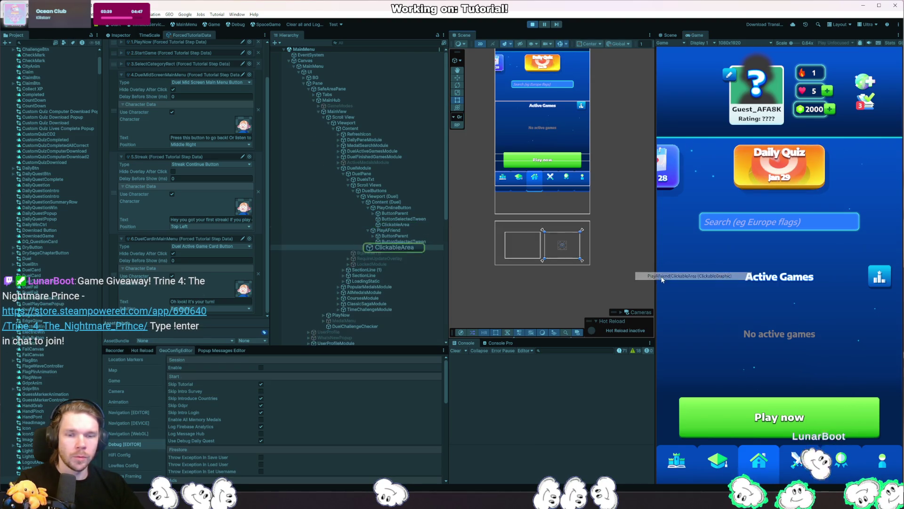
Step: Select the PlayOnlineButton's ClickableArea, then start the Daily Quiz in the running game
{"action": "right_click", "coordinate": [525, 248]}
{"action": "left_click", "coordinate": [612, 276]}
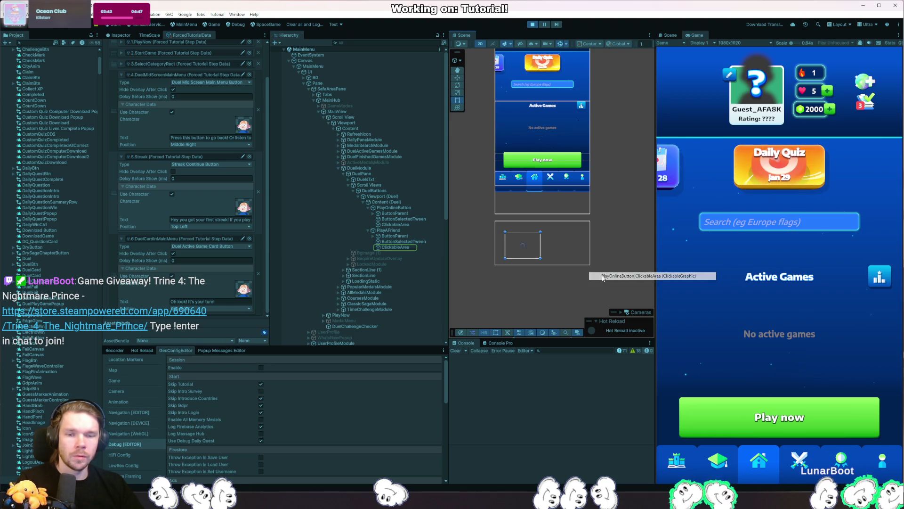
{"action": "mouse_move", "coordinate": [583, 276]}
{"action": "left_mouse_down"}
{"action": "mouse_move", "coordinate": [576, 65]}
{"action": "mouse_move", "coordinate": [577, 196]}
{"action": "mouse_move", "coordinate": [593, 226]}
{"action": "left_mouse_up"}
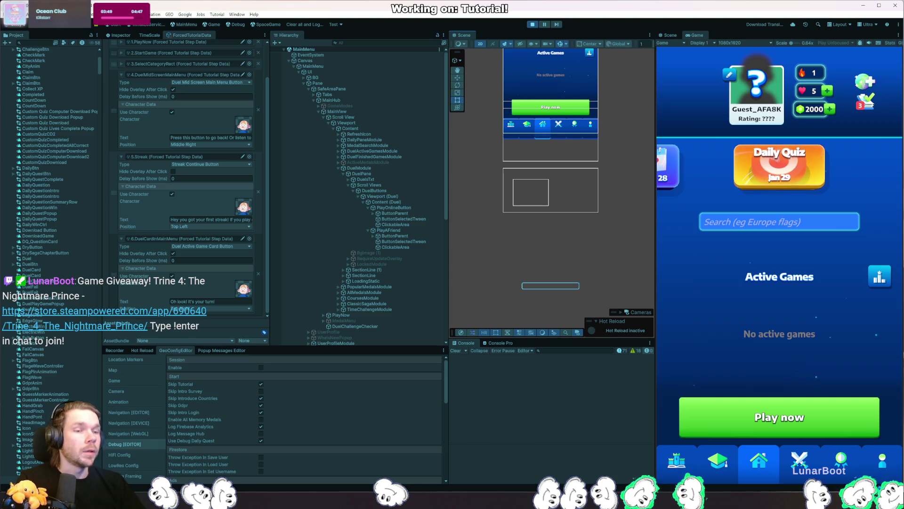
{"action": "left_click", "coordinate": [773, 170]}
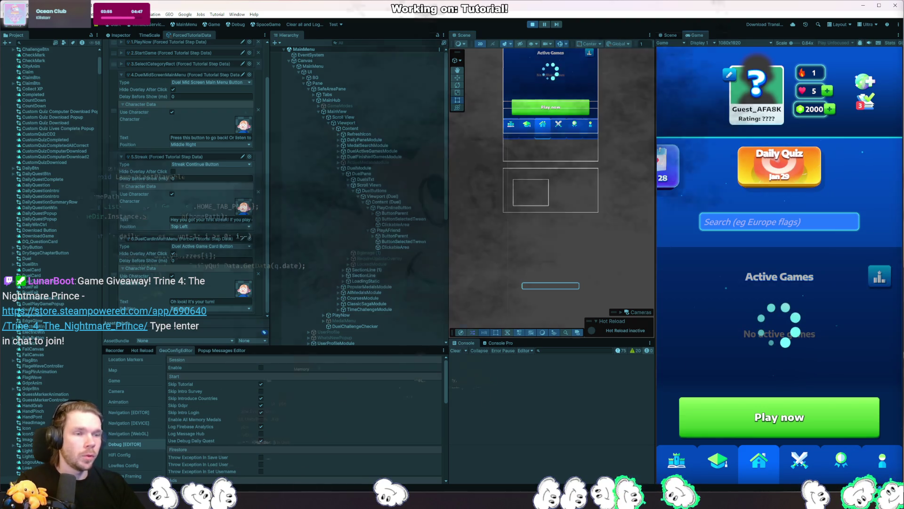
{"action": "key", "text": "ctrl+b"}
Step: Inspect DailyQuizLauncher.Launch and resume past its breakpoint
{"action": "scroll", "coordinate": [302, 142], "scroll_direction": "down", "scroll_amount": 4}
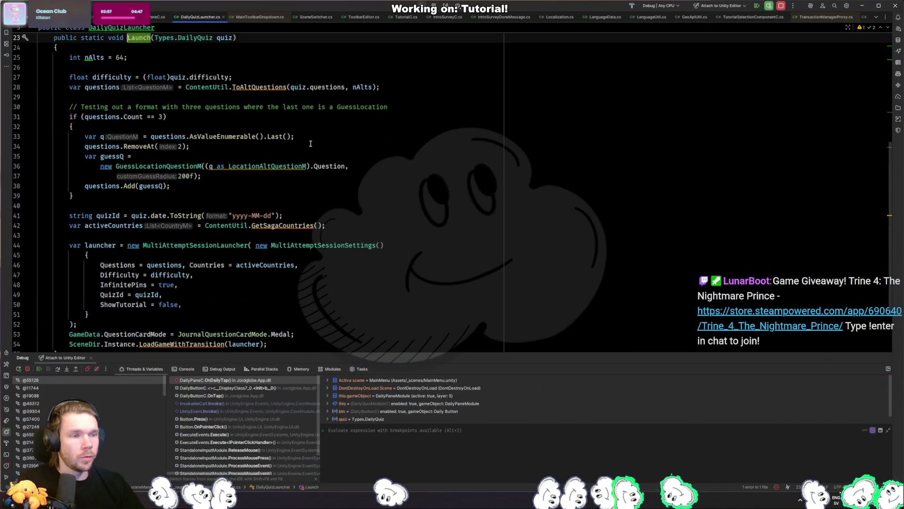
{"action": "scroll", "coordinate": [307, 140], "scroll_direction": "down", "scroll_amount": 1}
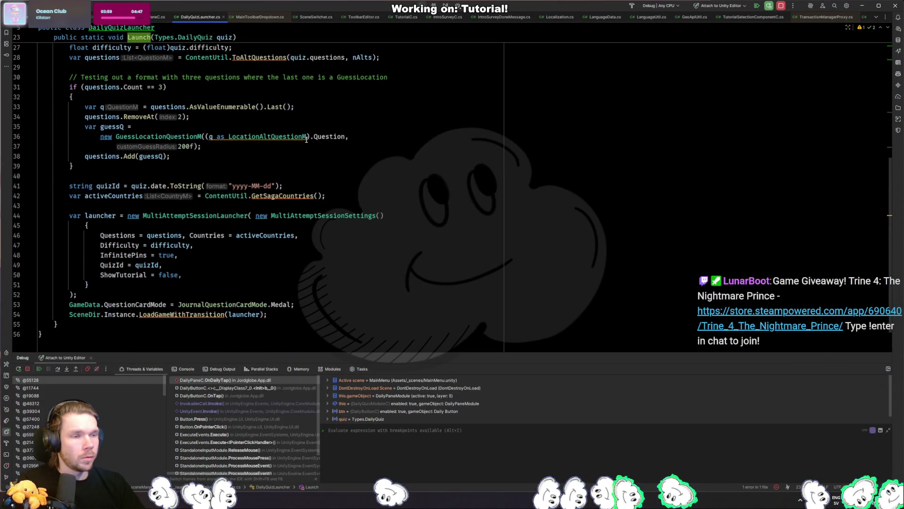
{"action": "scroll", "coordinate": [313, 160], "scroll_direction": "down", "scroll_amount": 1}
{"action": "scroll", "coordinate": [325, 179], "scroll_direction": "up", "scroll_amount": 2}
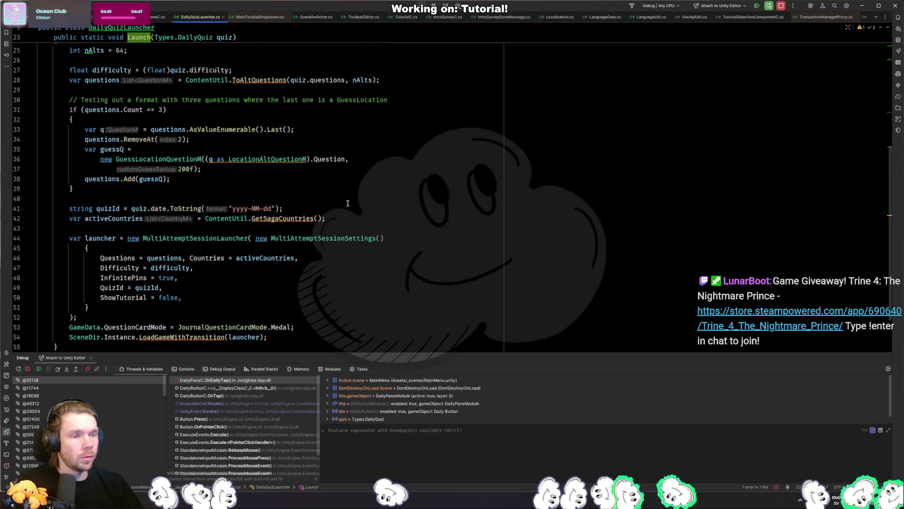
{"action": "left_click", "coordinate": [340, 204]}
{"action": "key", "text": "F9"}
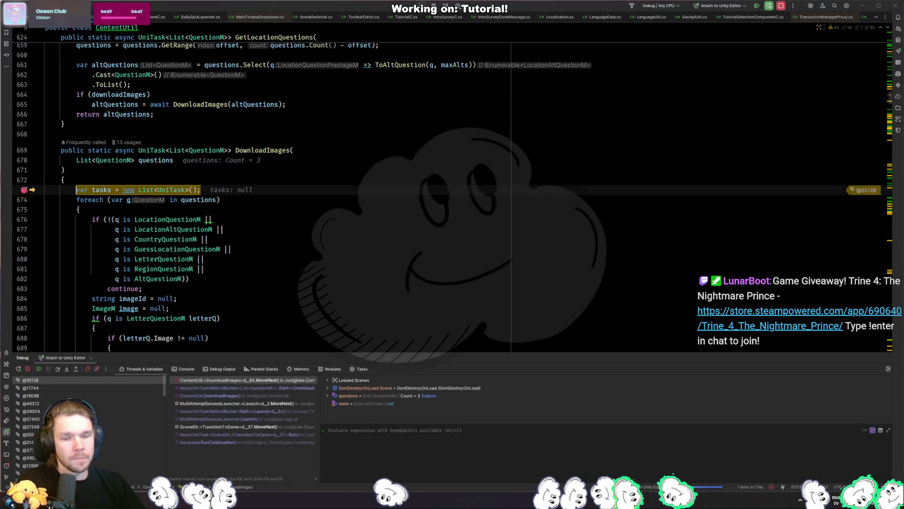
Step: Resume past the DownloadImages breakpoint and open the NullReferenceException's source line
{"action": "left_click", "coordinate": [229, 249]}
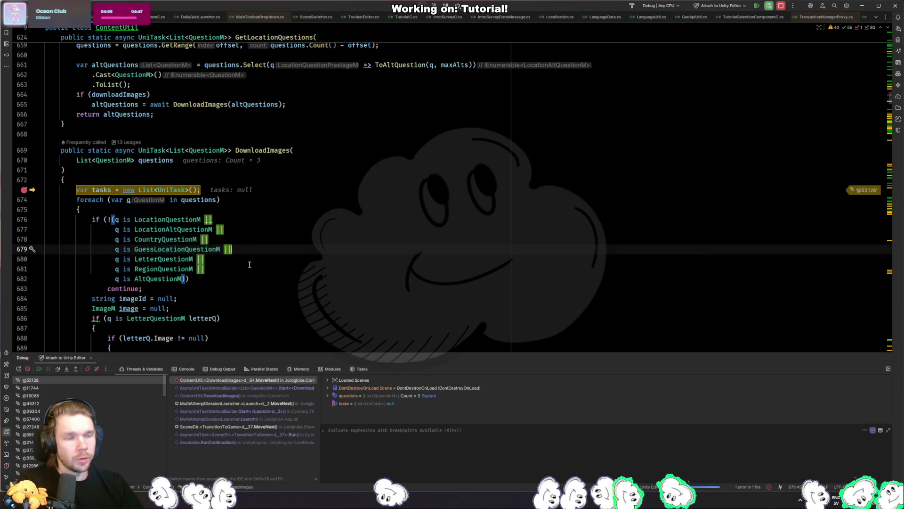
{"action": "key", "text": "F5"}
{"action": "key", "text": "alt+Tab"}
{"action": "left_click", "coordinate": [582, 459]}
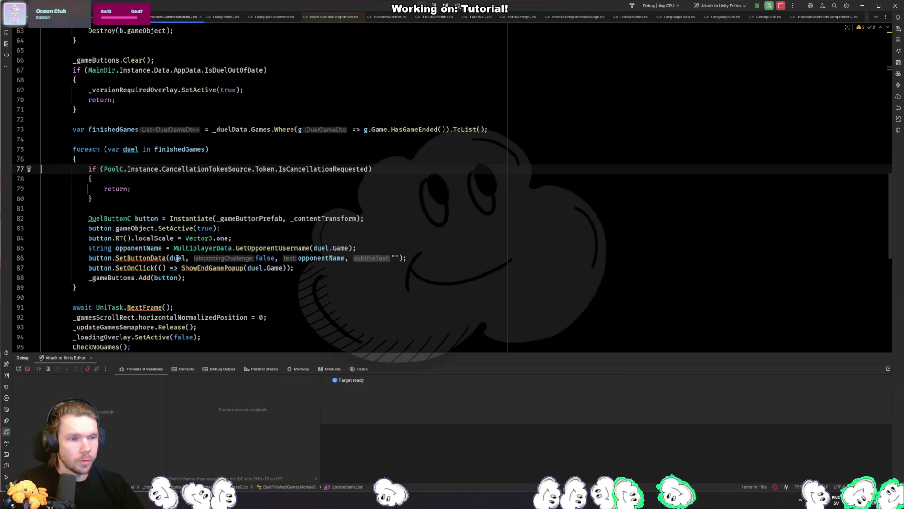
Step: Inspect PoolC's CancellationTokenSource declaration, then return to line 77 of DuelFinishedGamesModuleC.cs
{"action": "left_click", "coordinate": [188, 189]}
{"action": "key", "text": "Up"}
{"action": "key", "text": "Up"}
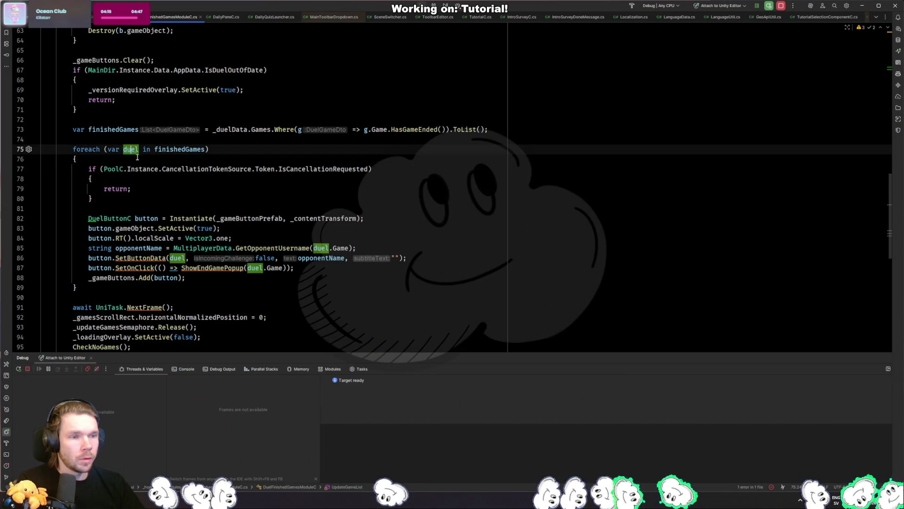
{"action": "left_click", "coordinate": [124, 169]}
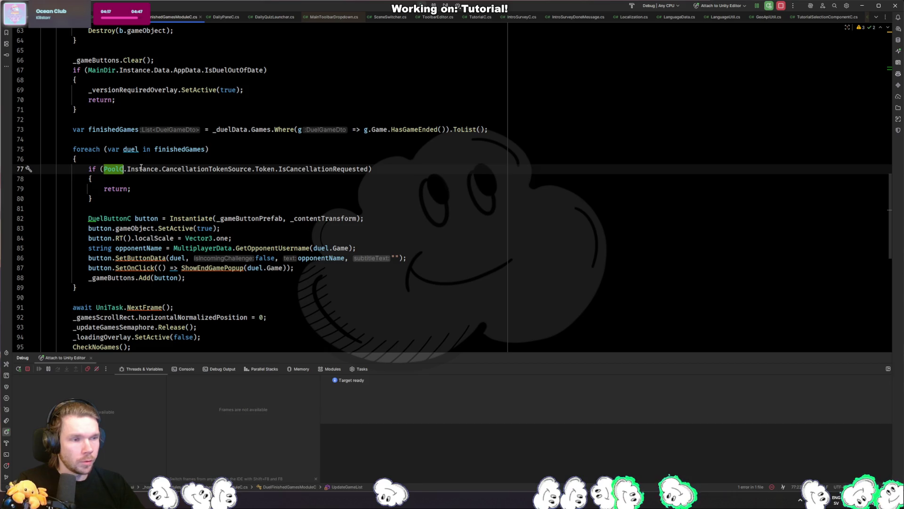
{"action": "left_click", "coordinate": [161, 169]}
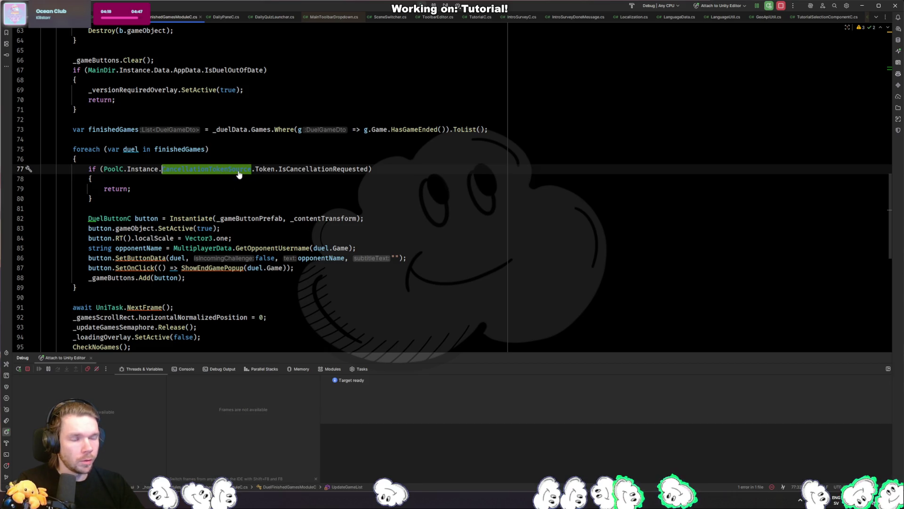
{"action": "left_click", "coordinate": [229, 170], "text": "ctrl"}
{"action": "scroll", "coordinate": [228, 168], "scroll_direction": "down", "scroll_amount": 3}
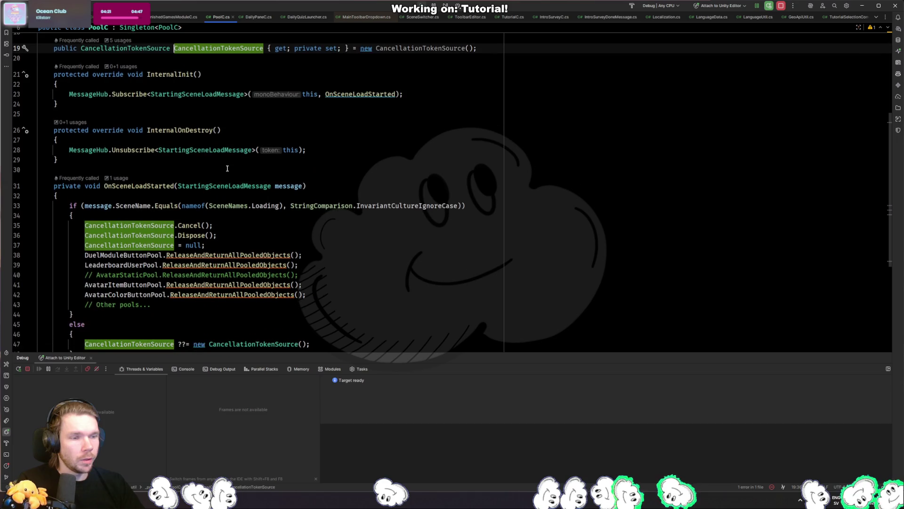
{"action": "scroll", "coordinate": [227, 172], "scroll_direction": "down", "scroll_amount": 3}
{"action": "key", "text": "ctrl+alt+Left"}
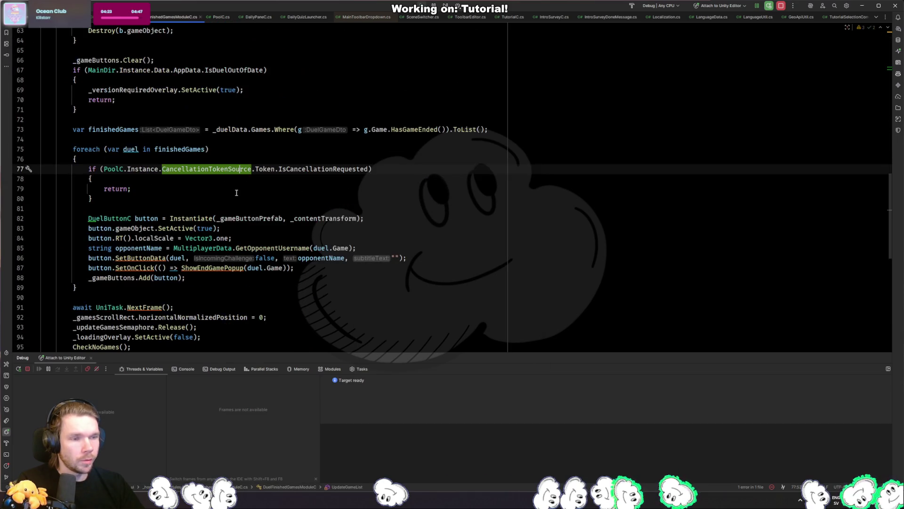
Step: Add 'PoolC.Instance.CancellationTokenSource == null ||' to line 77's check, then stop the game
{"action": "left_click", "coordinate": [199, 188]}
{"action": "left_click", "coordinate": [89, 179]}
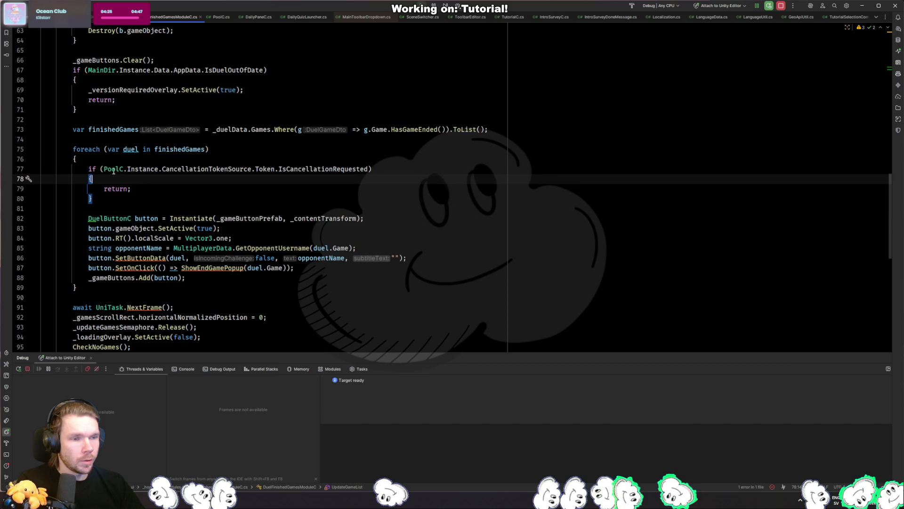
{"action": "left_click", "coordinate": [103, 168]}
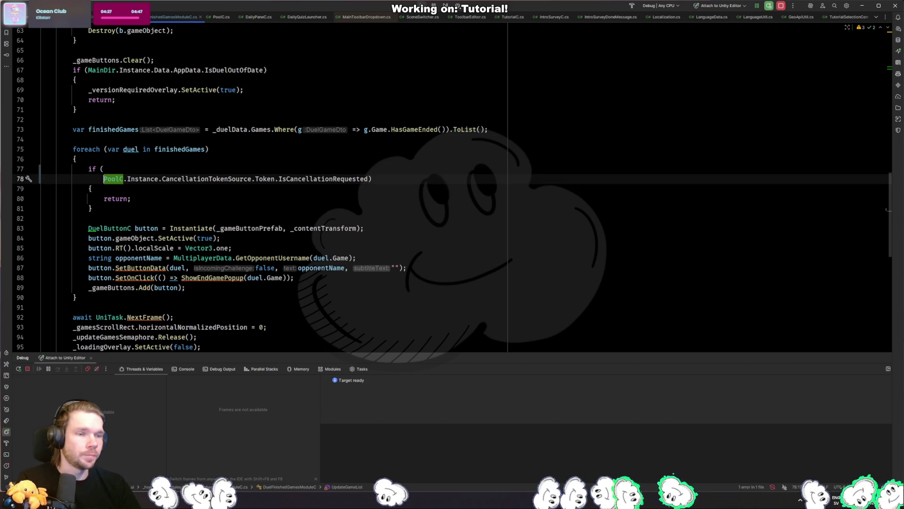
{"action": "left_click", "coordinate": [104, 169]}
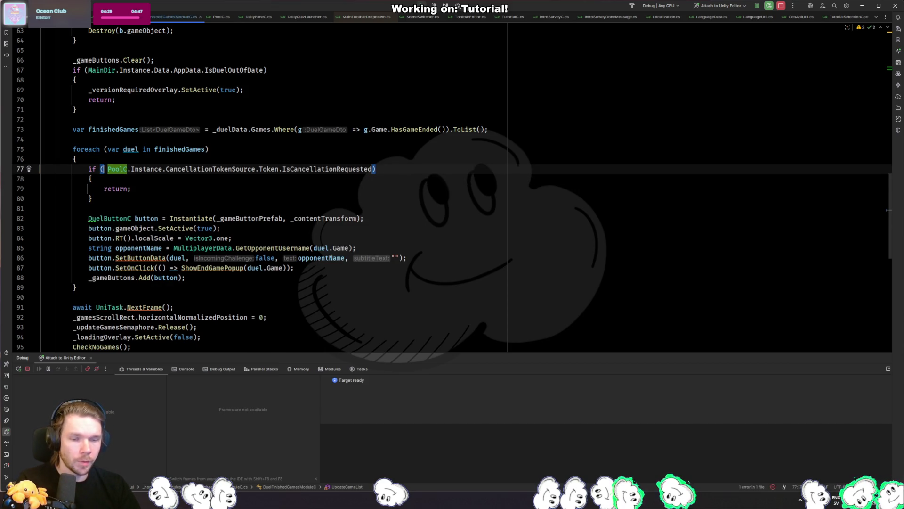
{"action": "type", "text": "PoolC.Instance"}
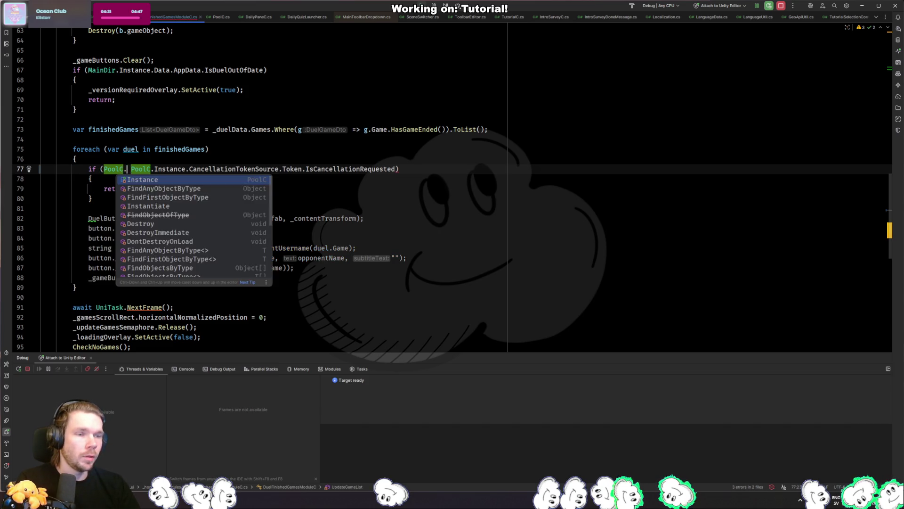
{"action": "type", "text": ".Can"}
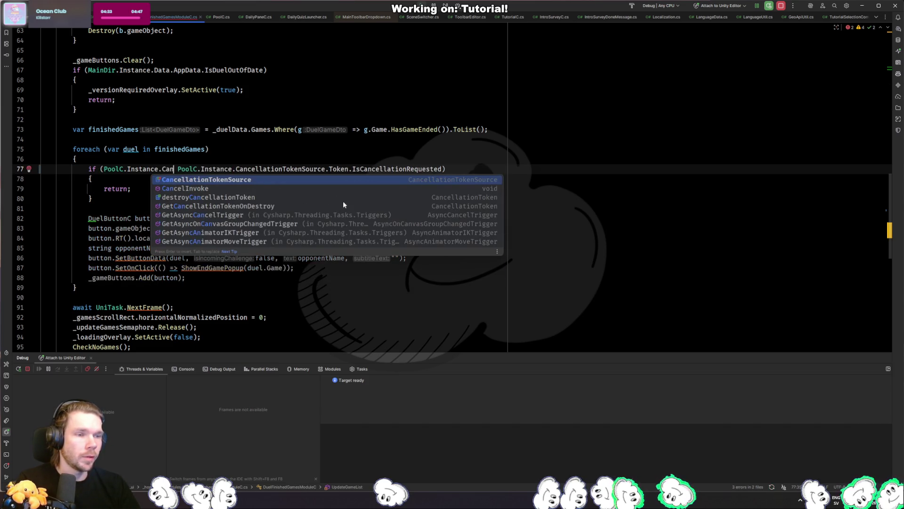
{"action": "key", "text": "Return"}
{"action": "type", "text": "== null ||"}
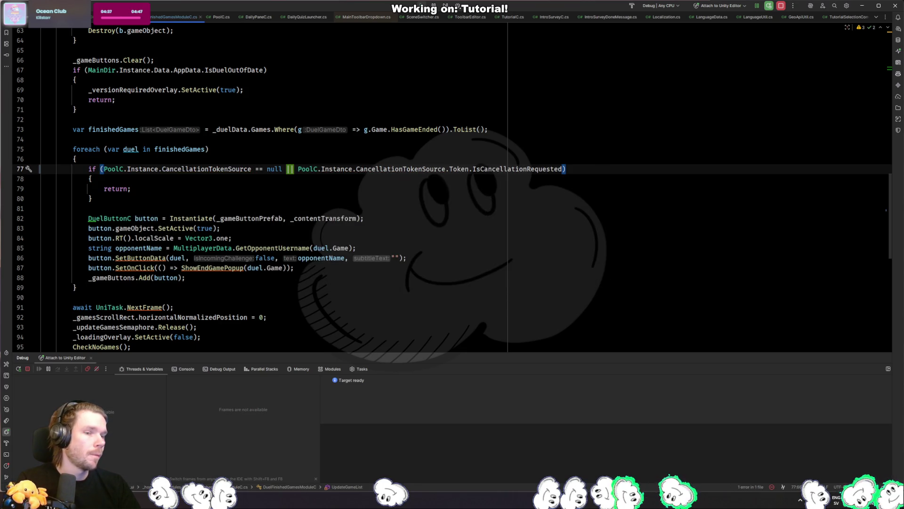
{"action": "key", "text": "Down"}
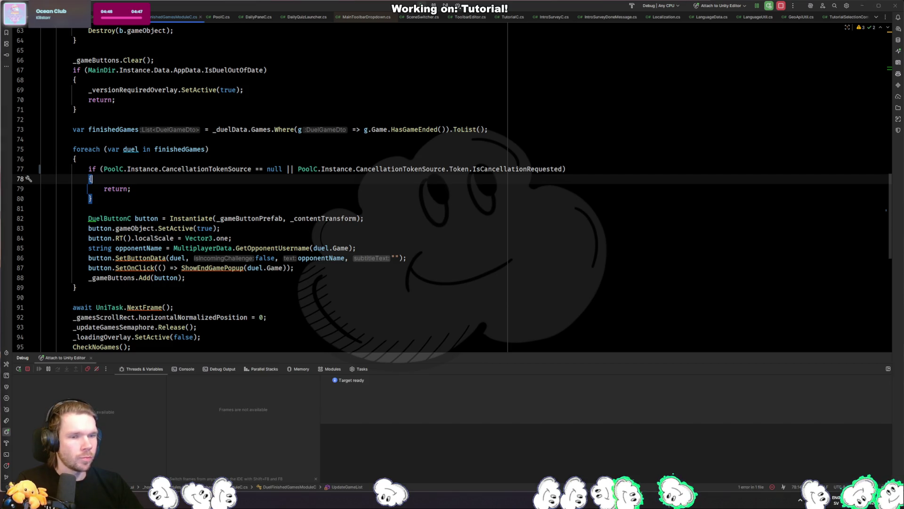
{"action": "key", "text": "alt+Tab"}
{"action": "left_click", "coordinate": [532, 25]}
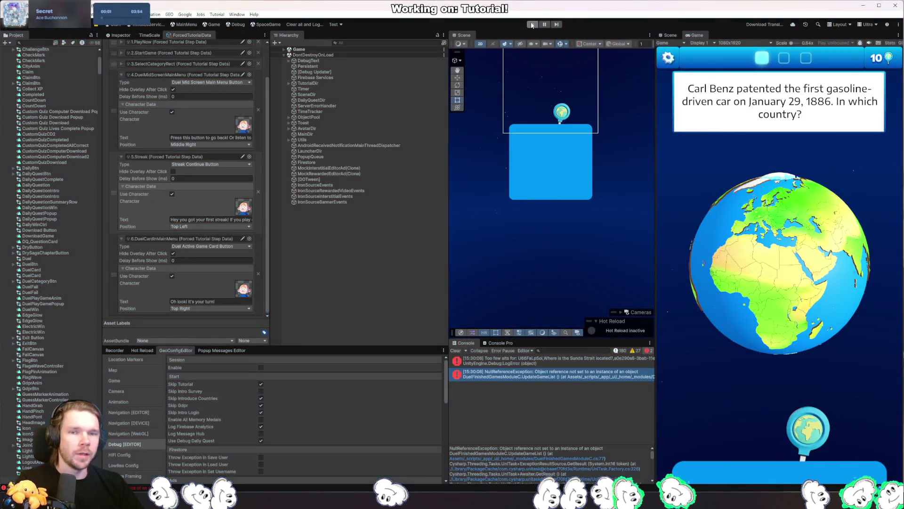
Step: Restart play mode in Unity and return to Rider
{"action": "left_click", "coordinate": [534, 26]}
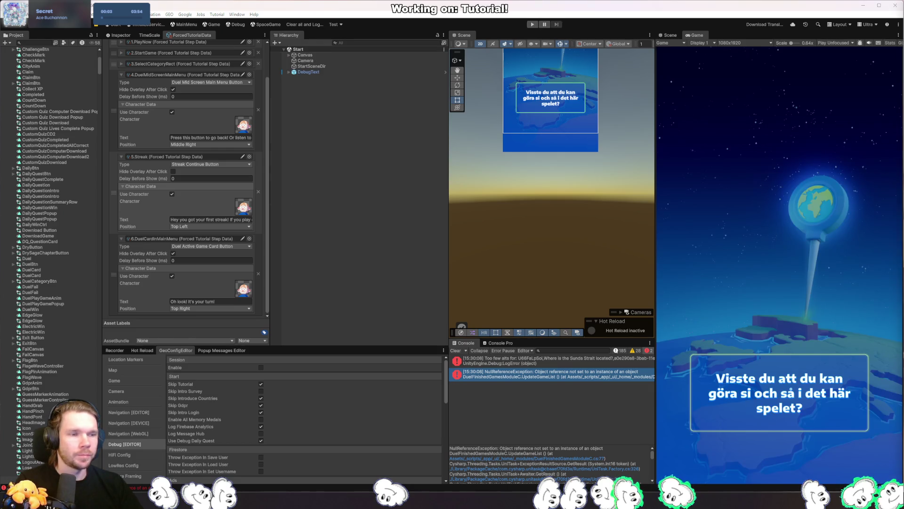
{"action": "key", "text": "alt+Tab"}
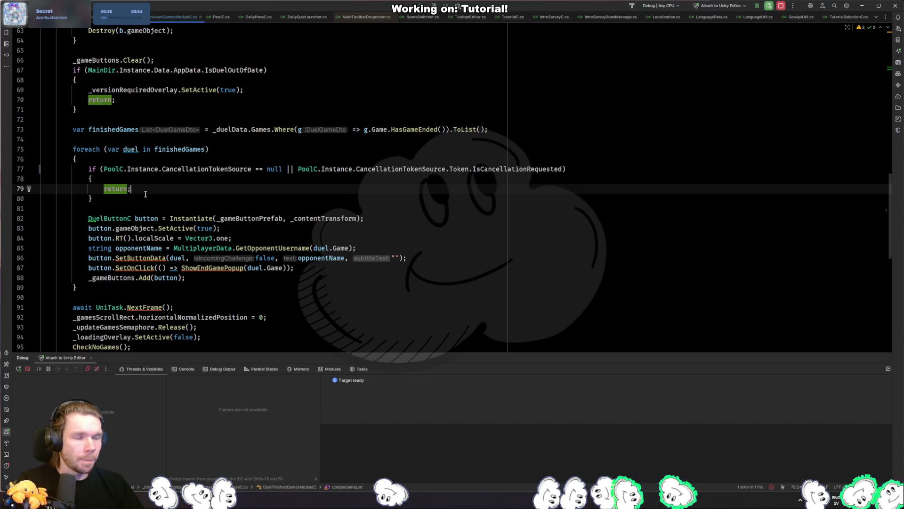
Step: Open PoolC.cs, then delete the HasDoneForcedTutorial reset line in MainMenuDir's OnIntroSurveyDone
{"action": "left_click", "coordinate": [208, 169]}
{"action": "key", "text": "ctrl+b"}
{"action": "key", "text": "alt+Tab"}
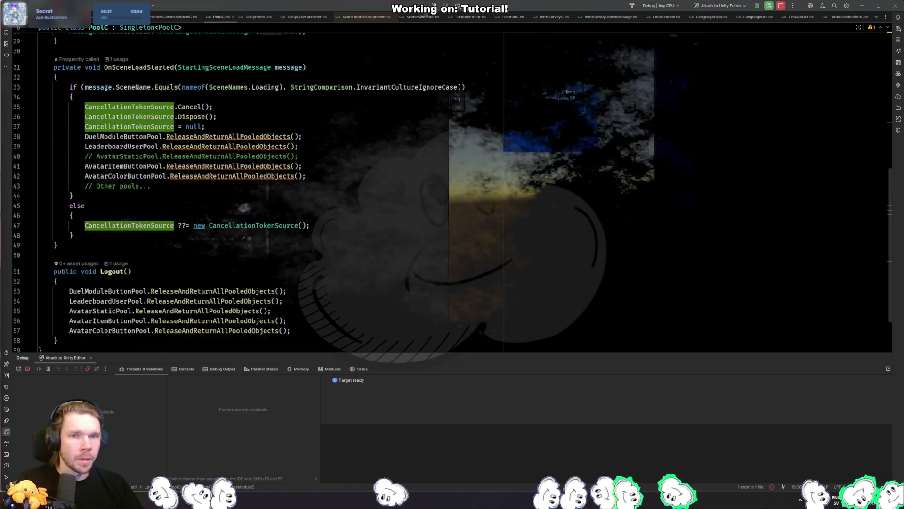
{"action": "double_click", "coordinate": [592, 359]}
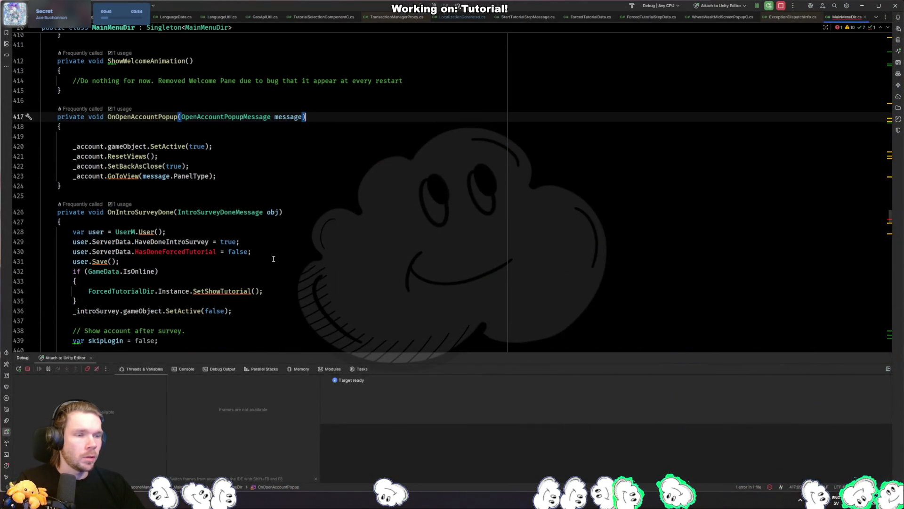
{"action": "left_click", "coordinate": [273, 259]}
{"action": "key", "text": "Up"}
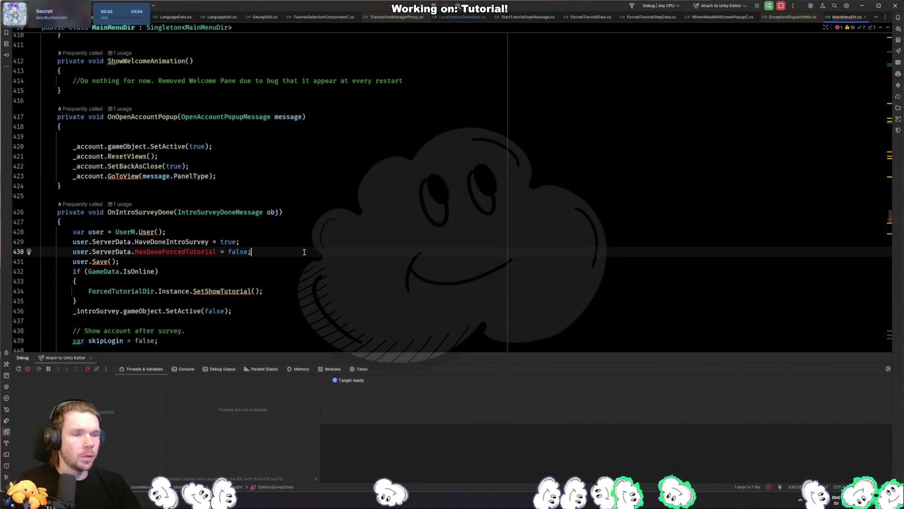
{"action": "key", "text": "ctrl+x"}
{"action": "key", "text": "alt+Tab"}
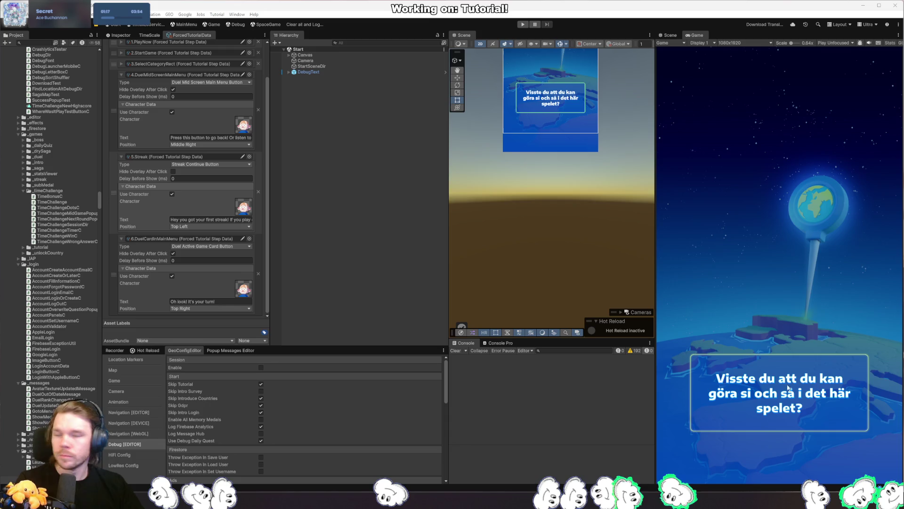
Step: Enter play mode and choose Play now to start a new match
{"action": "left_click", "coordinate": [522, 24]}
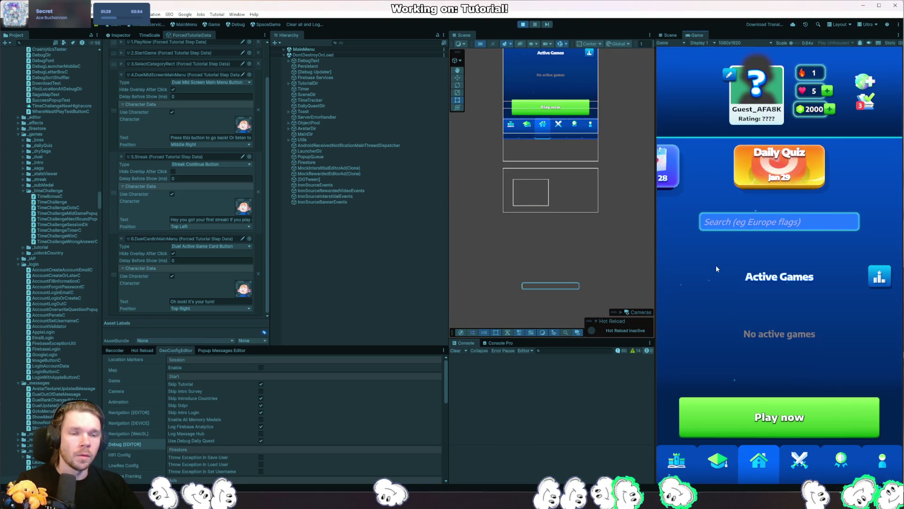
{"action": "left_click", "coordinate": [780, 417]}
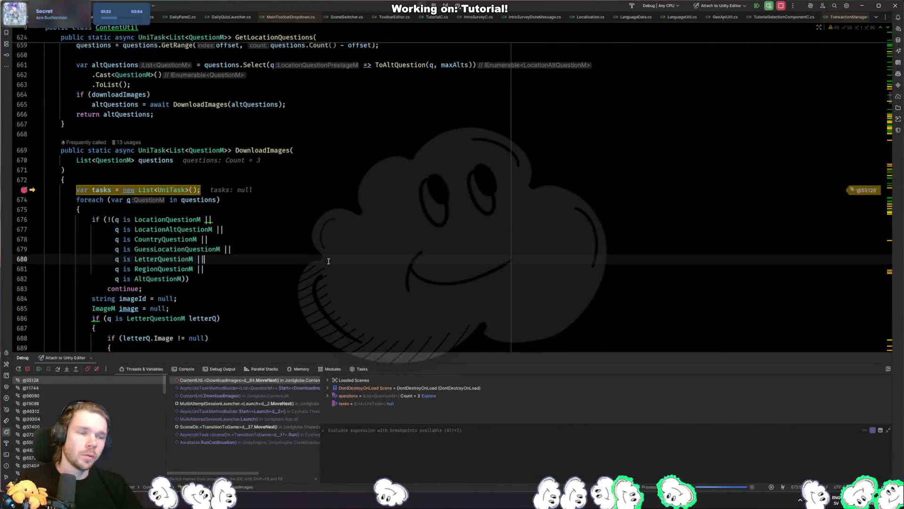
Step: Look through DownloadImages and add a breakpoint on line 744
{"action": "scroll", "coordinate": [276, 221], "scroll_direction": "down", "scroll_amount": 1}
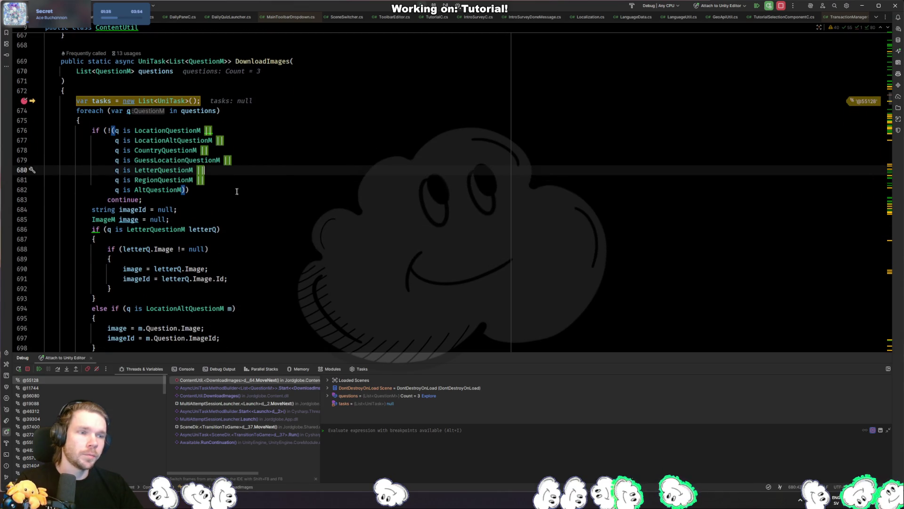
{"action": "key", "text": "Down"}
{"action": "key", "text": "Down"}
{"action": "scroll", "coordinate": [235, 237], "scroll_direction": "down", "scroll_amount": 15}
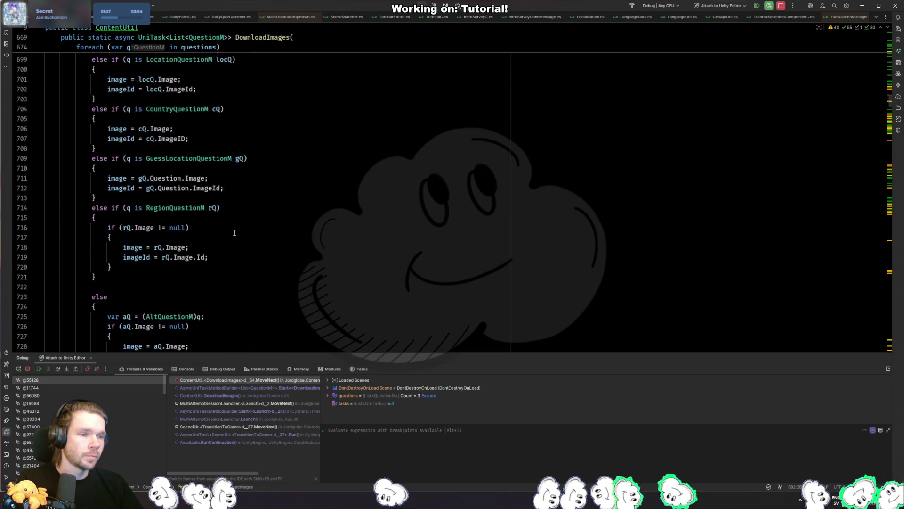
{"action": "scroll", "coordinate": [234, 233], "scroll_direction": "up", "scroll_amount": 13}
{"action": "scroll", "coordinate": [217, 236], "scroll_direction": "down", "scroll_amount": 10}
{"action": "scroll", "coordinate": [215, 237], "scroll_direction": "down", "scroll_amount": 6}
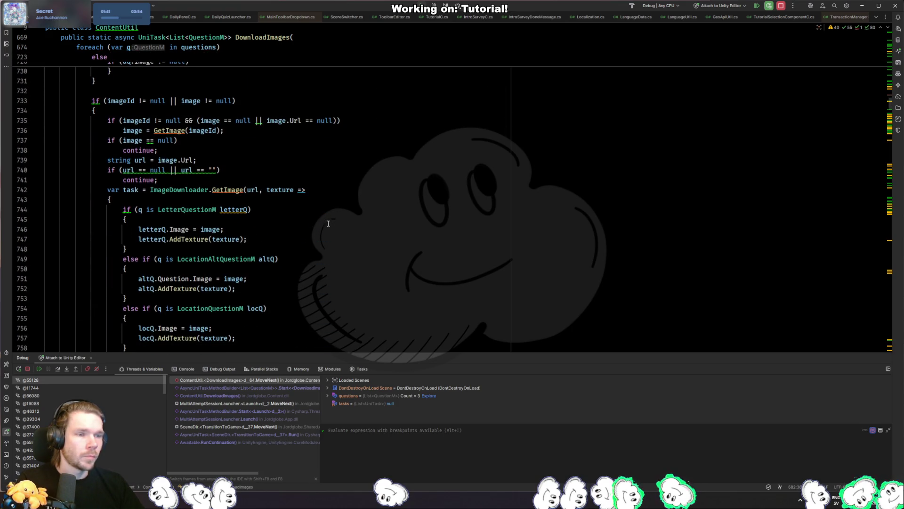
{"action": "scroll", "coordinate": [320, 223], "scroll_direction": "down", "scroll_amount": 4}
{"action": "scroll", "coordinate": [306, 222], "scroll_direction": "up", "scroll_amount": 2}
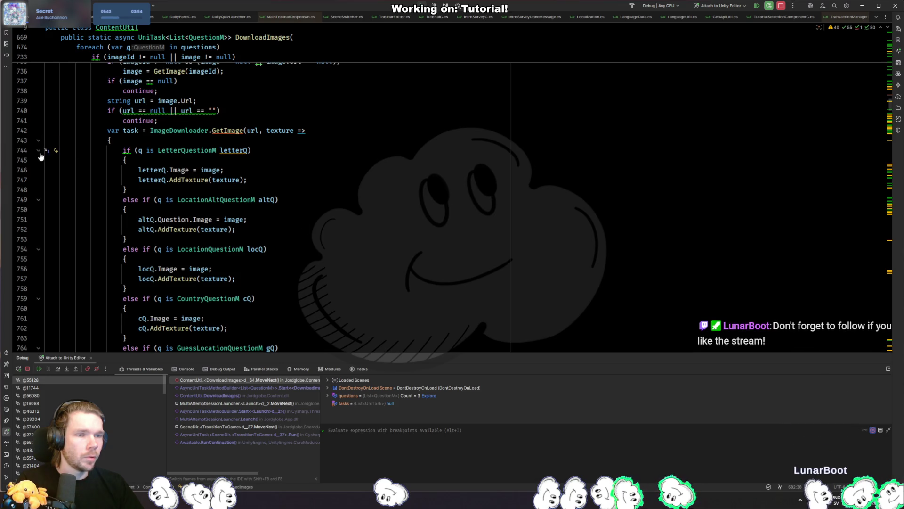
{"action": "left_click", "coordinate": [40, 152]}
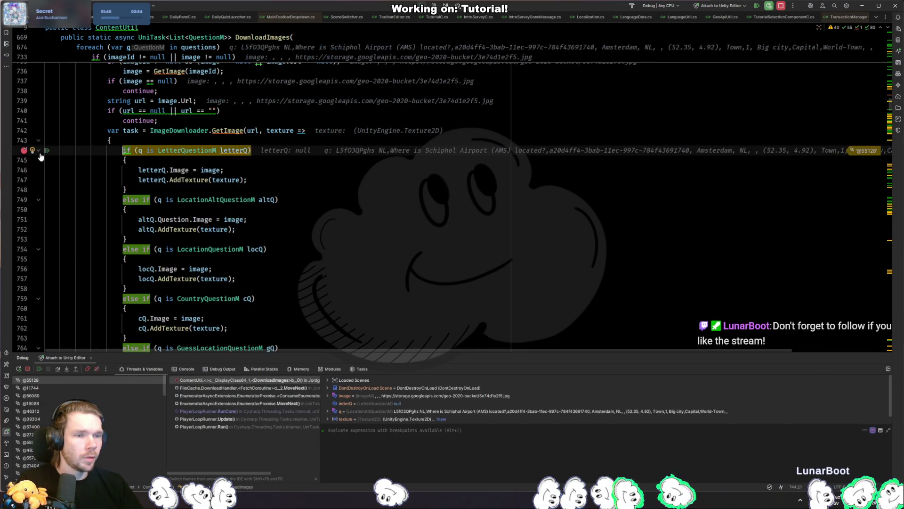
Step: Check the LocationAltQuestionM branch, then go to ImageDownloader's GetImage definition
{"action": "left_click", "coordinate": [318, 203]}
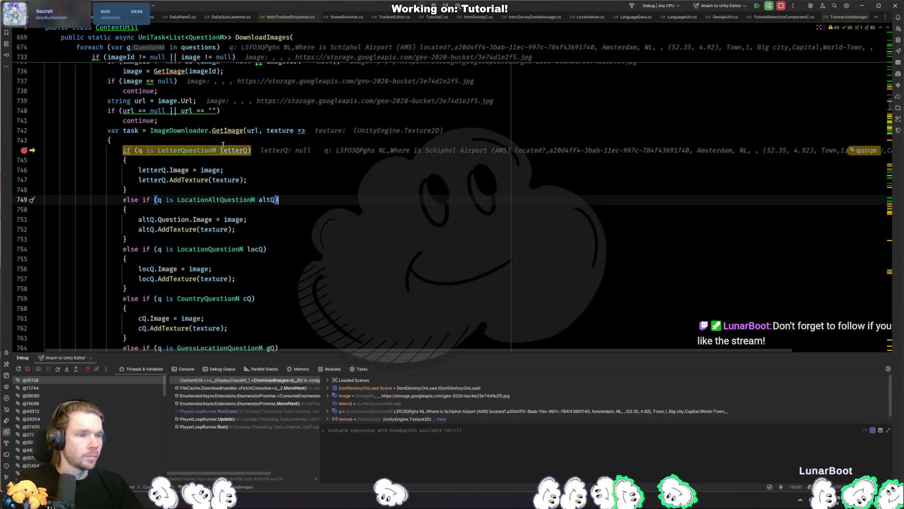
{"action": "left_click", "coordinate": [223, 142]}
{"action": "scroll", "coordinate": [231, 160], "scroll_direction": "down", "scroll_amount": 8}
{"action": "scroll", "coordinate": [240, 174], "scroll_direction": "up", "scroll_amount": 6}
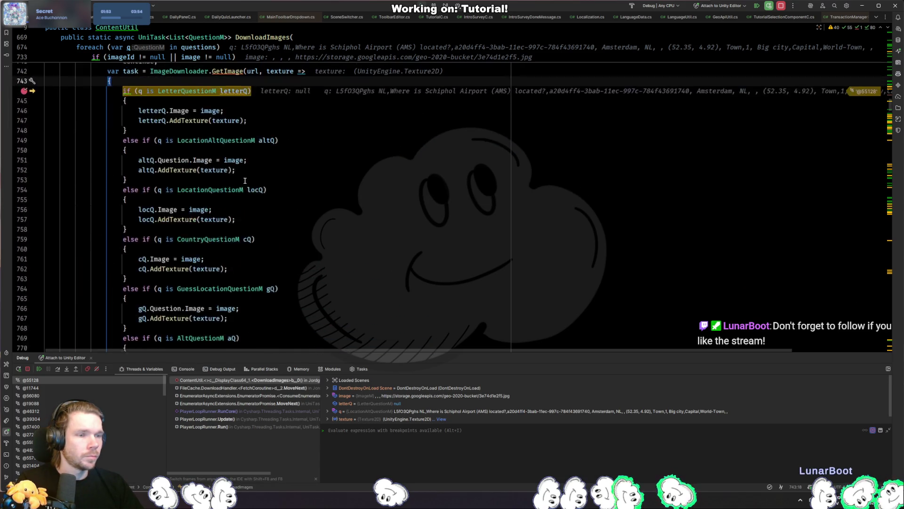
{"action": "scroll", "coordinate": [254, 193], "scroll_direction": "up", "scroll_amount": 4}
{"action": "left_click", "coordinate": [233, 191], "text": "ctrl"}
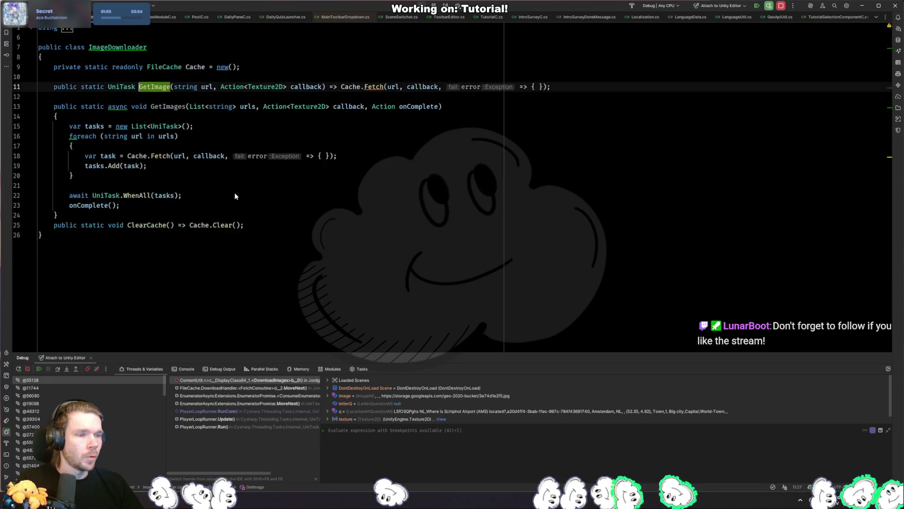
Step: Remove the line-744 breakpoint in ContentUtil and resume the debugger
{"action": "key", "text": "Down"}
{"action": "key", "text": "Down"}
{"action": "key", "text": "Down"}
{"action": "key", "text": "Up"}
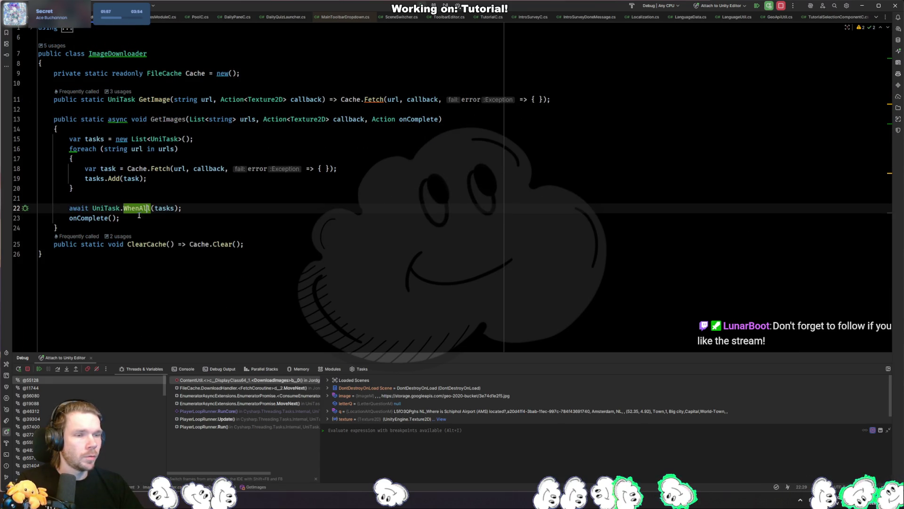
{"action": "key", "text": "Up"}
{"action": "key", "text": "Up"}
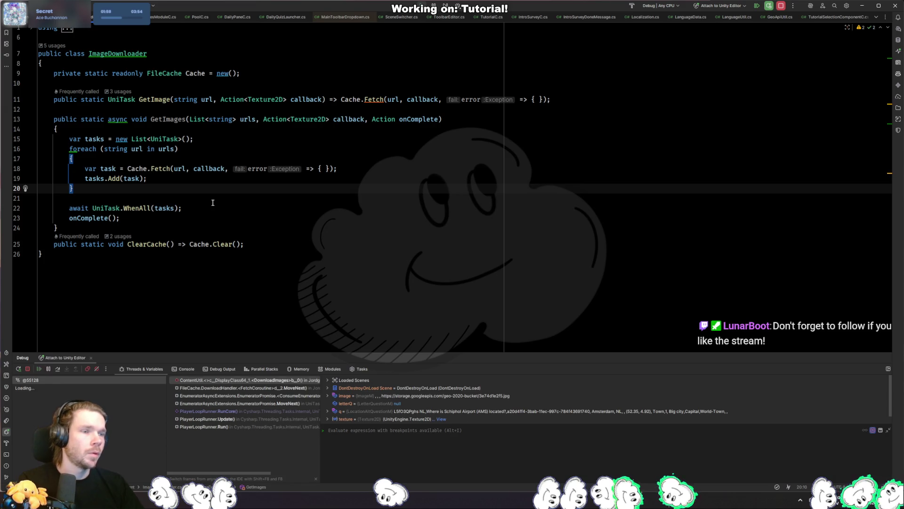
{"action": "key", "text": "ctrl+minus"}
{"action": "left_click", "coordinate": [26, 210]}
{"action": "key", "text": "F5"}
{"action": "left_click", "coordinate": [313, 246]}
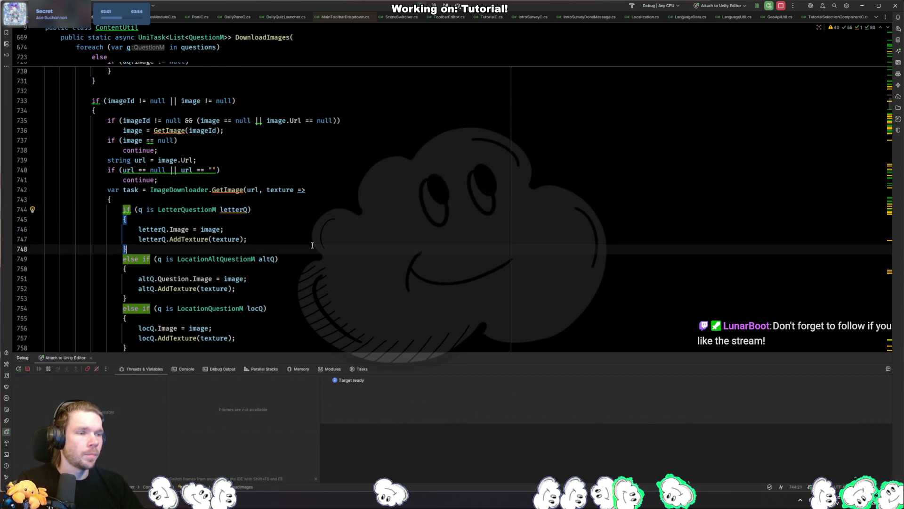
{"action": "key", "text": "alt+Tab"}
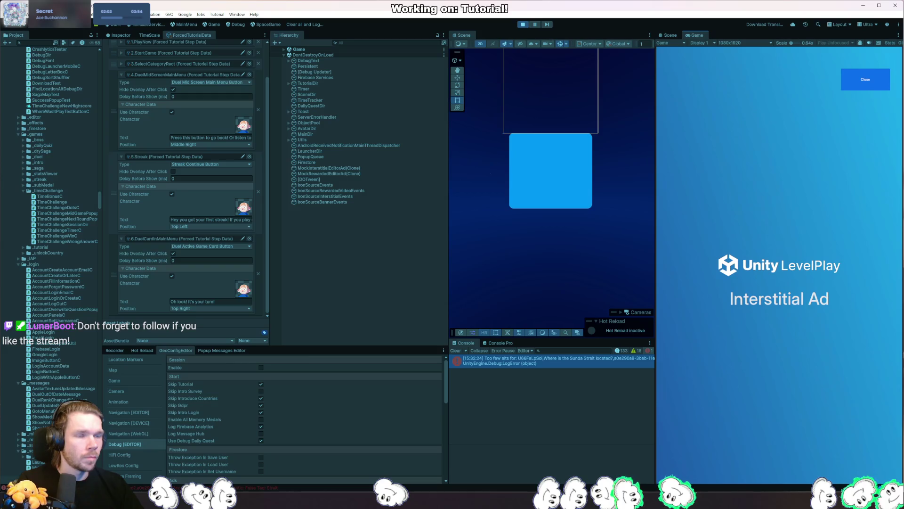
{"action": "key", "text": "alt+Tab"}
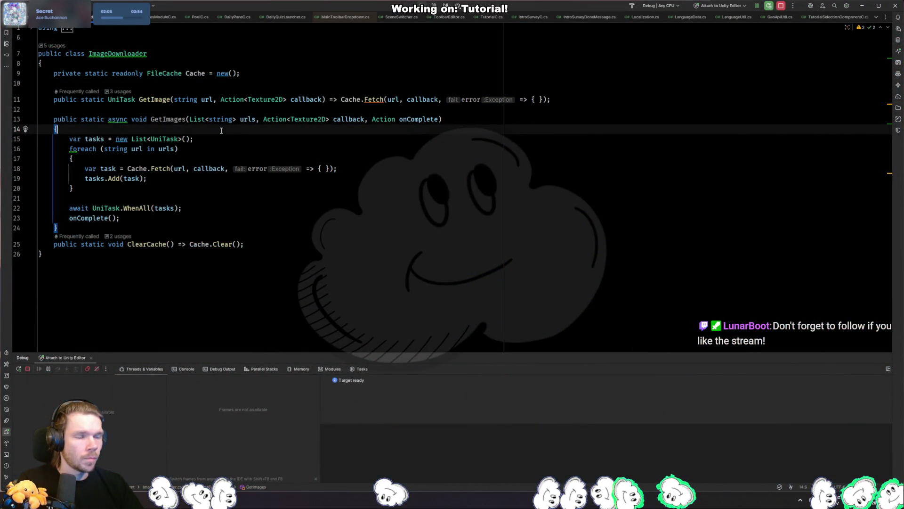
Step: Add a blank line at the start of GetImages and open FileCache's Fetch declaration
{"action": "key", "text": "Return"}
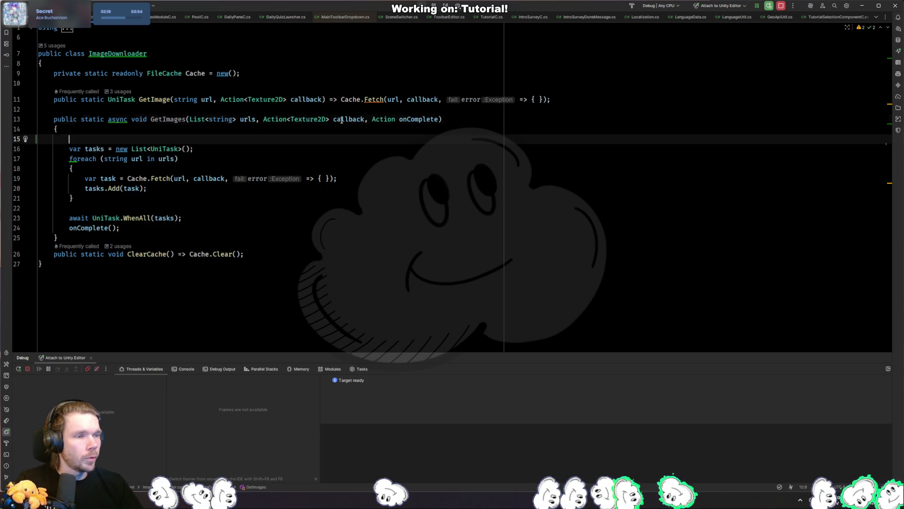
{"action": "key", "text": "ctrl+alt+Left"}
{"action": "key", "text": "ctrl+alt+Left"}
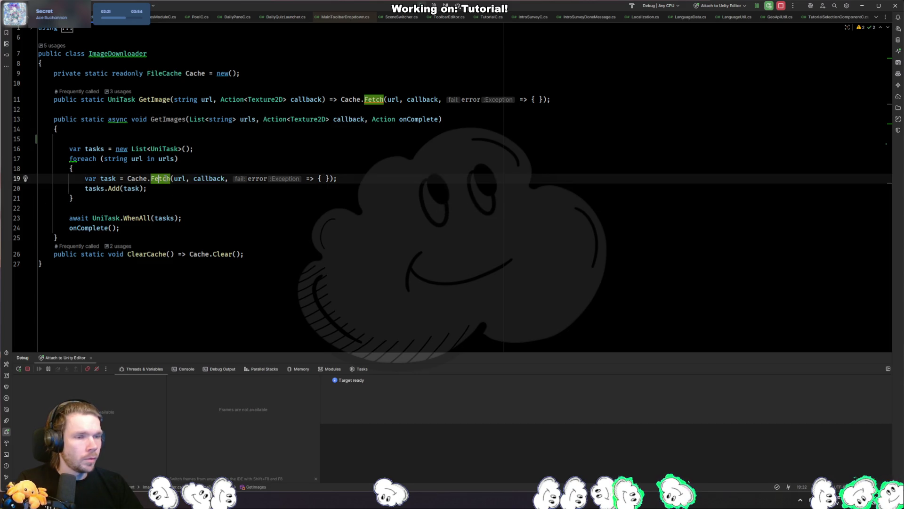
{"action": "left_click", "coordinate": [212, 178]}
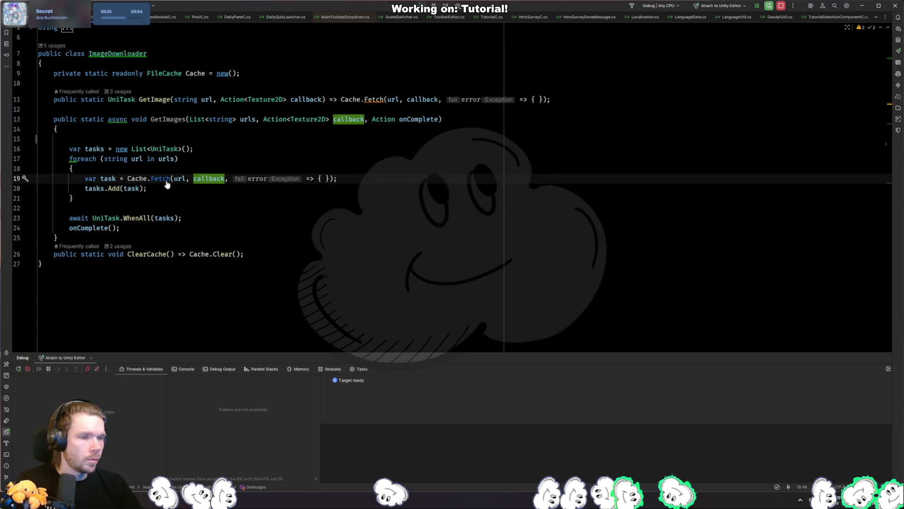
{"action": "left_click", "coordinate": [166, 180], "text": "ctrl"}
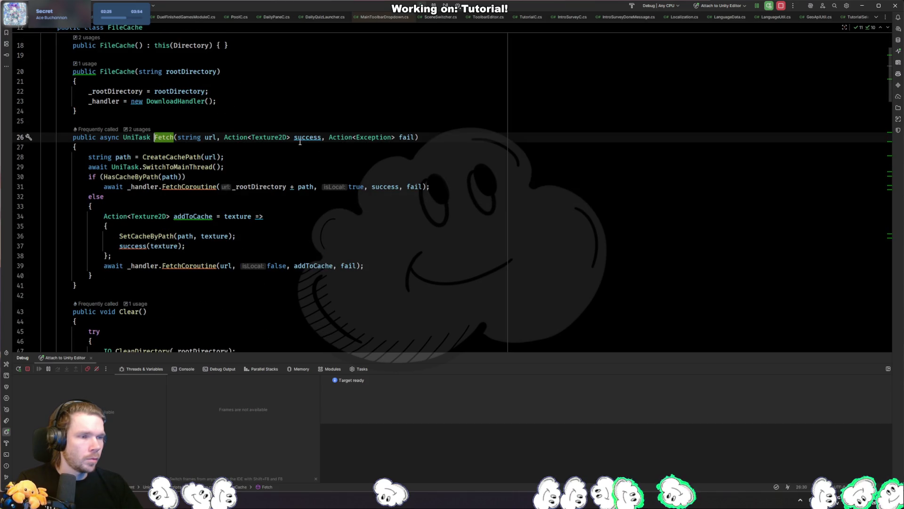
Step: Trace Fetch's callbacks and go to the FetchCoroutine declaration
{"action": "left_click", "coordinate": [242, 241]}
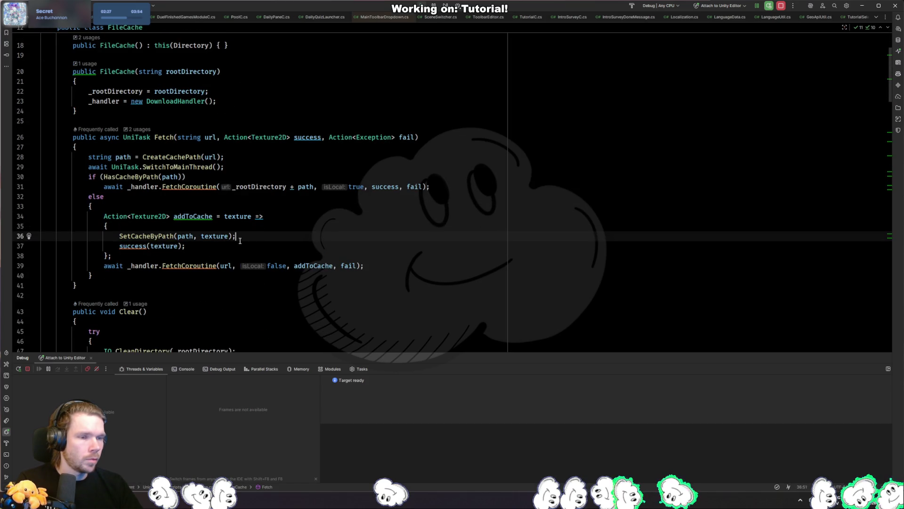
{"action": "left_click", "coordinate": [199, 245]}
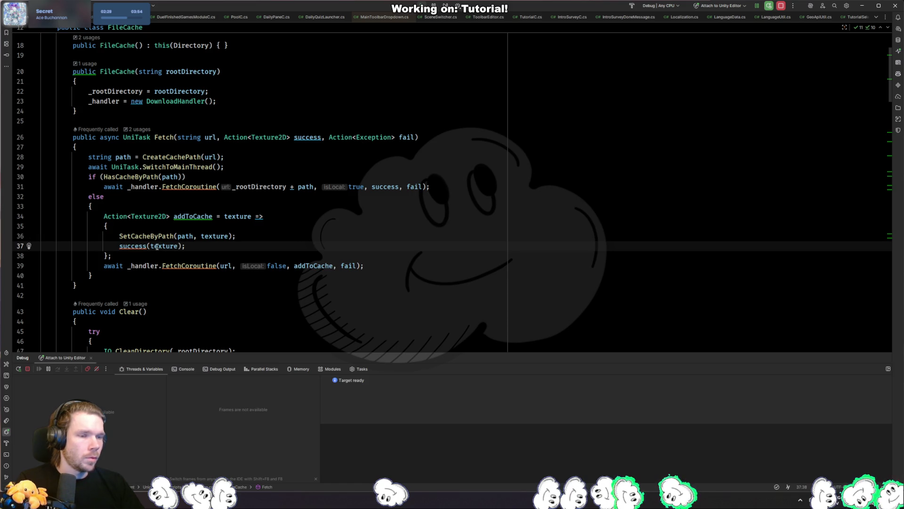
{"action": "left_click", "coordinate": [206, 216]}
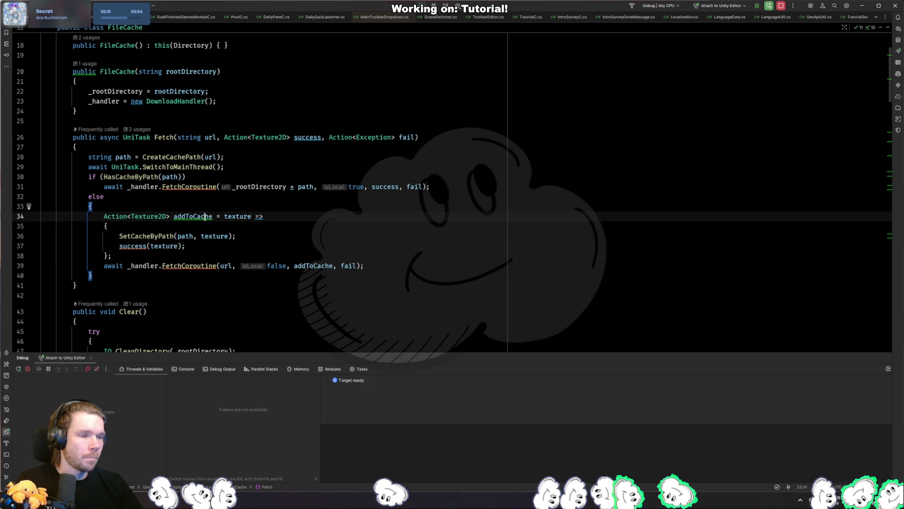
{"action": "left_click", "coordinate": [205, 265]}
{"action": "key", "text": "F12"}
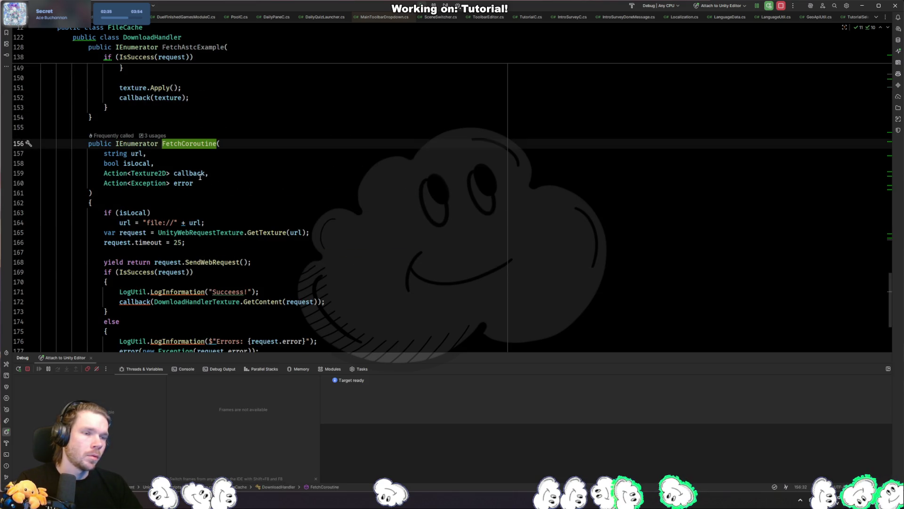
{"action": "left_click", "coordinate": [186, 173]}
{"action": "scroll", "coordinate": [221, 226], "scroll_direction": "down", "scroll_amount": 3}
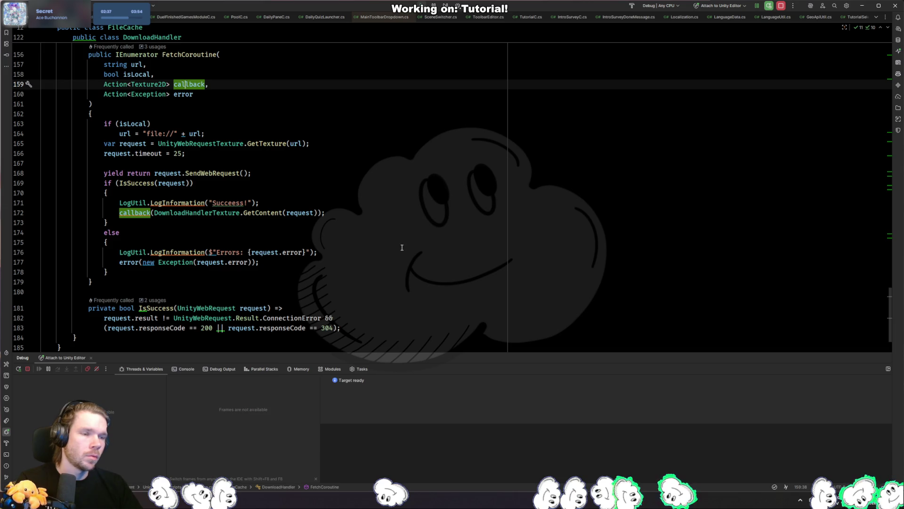
Step: Copy the else block's LogInformation and error lines into FetchCoroutine's success branch
{"action": "left_click", "coordinate": [299, 264]}
{"action": "key", "text": "ctrl+w"}
{"action": "key", "text": "ctrl+w"}
{"action": "key", "text": "ctrl+w"}
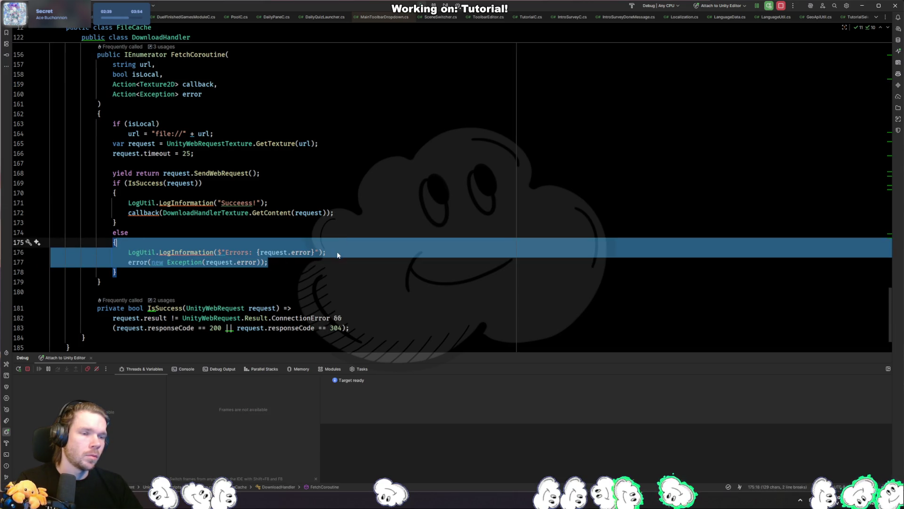
{"action": "key", "text": "ctrl+c"}
{"action": "left_click", "coordinate": [329, 208]}
{"action": "key", "text": "Return"}
{"action": "key", "text": "ctrl+v"}
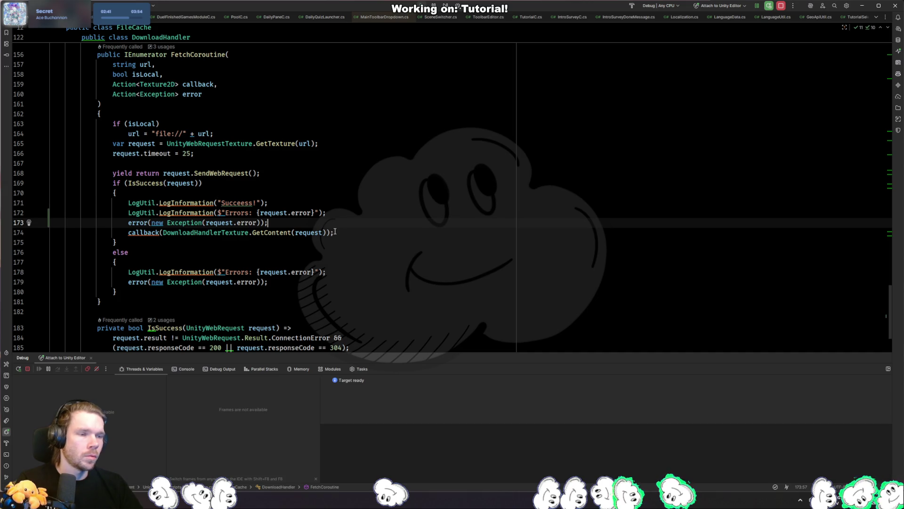
Step: Comment out the success branch's callback call and reload the scripts in Unity
{"action": "left_click", "coordinate": [335, 232]}
{"action": "key", "text": "ctrl+slash"}
{"action": "key", "text": "alt+Tab"}
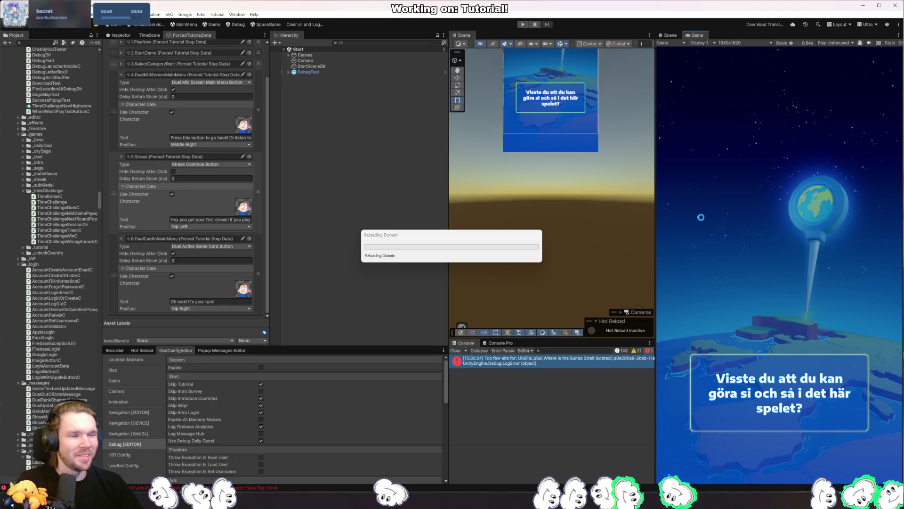
{"action": "key", "text": "alt+Tab"}
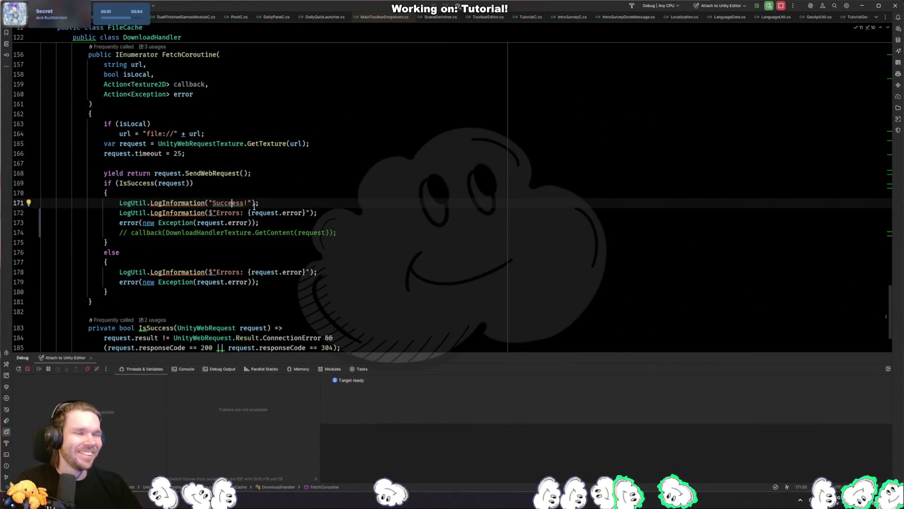
{"action": "left_click_drag", "start_coordinate": [215, 202], "coordinate": [255, 202]}
{"action": "left_click", "coordinate": [403, 221]}
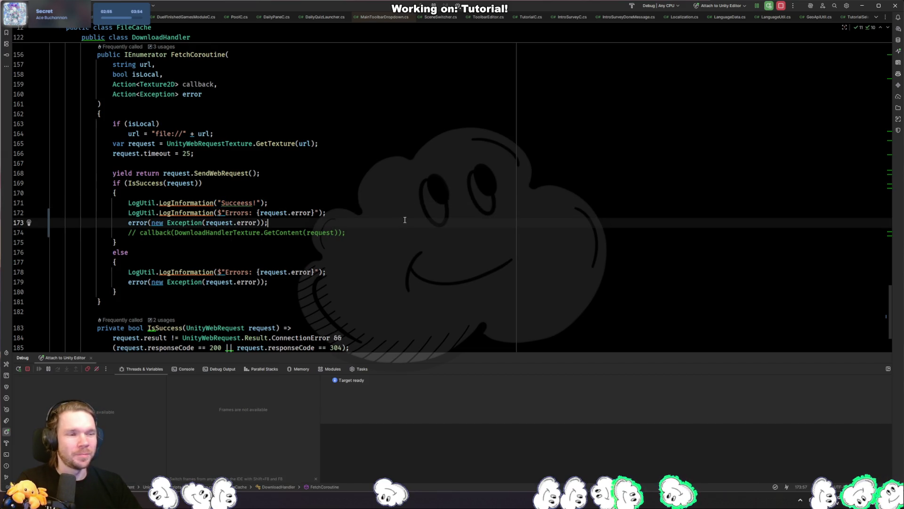
{"action": "key", "text": "alt+Tab"}
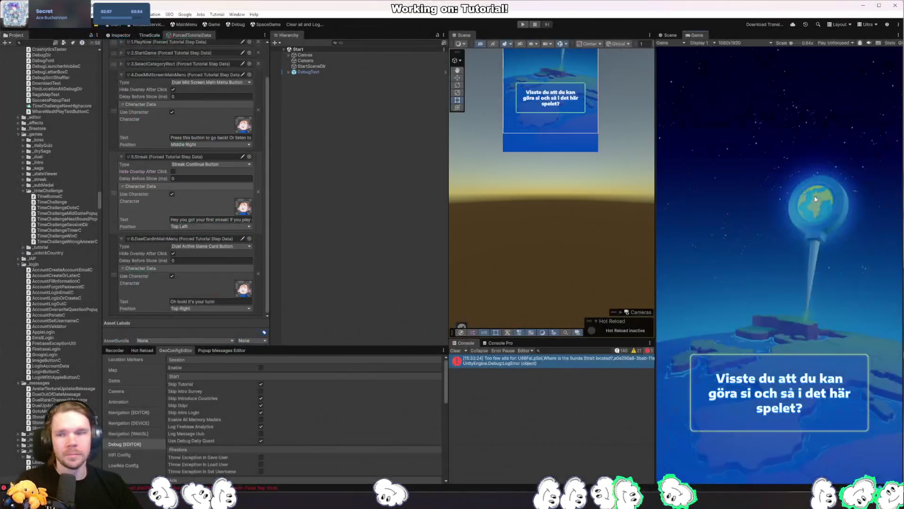
Step: Start play mode, open the Daily Quiz, fire a guess pin at the globe, and resume past the exception
{"action": "left_click", "coordinate": [524, 25]}
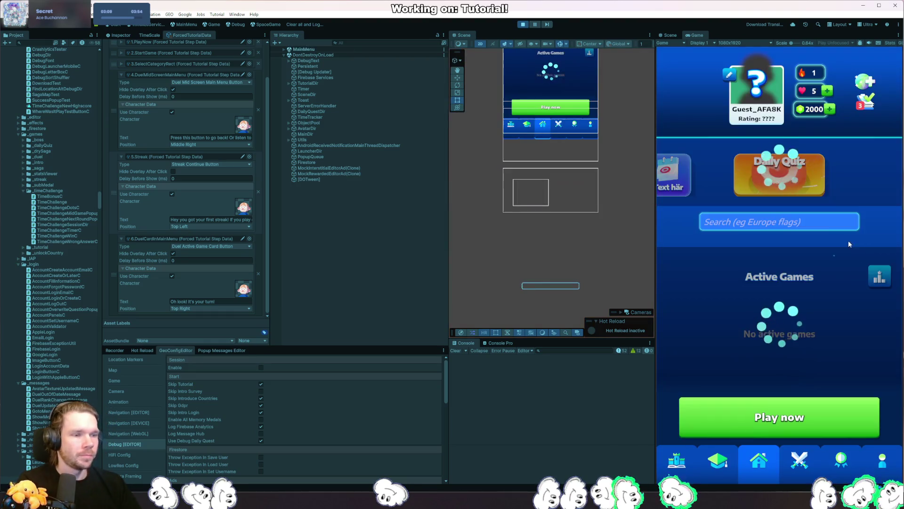
{"action": "left_click", "coordinate": [788, 177]}
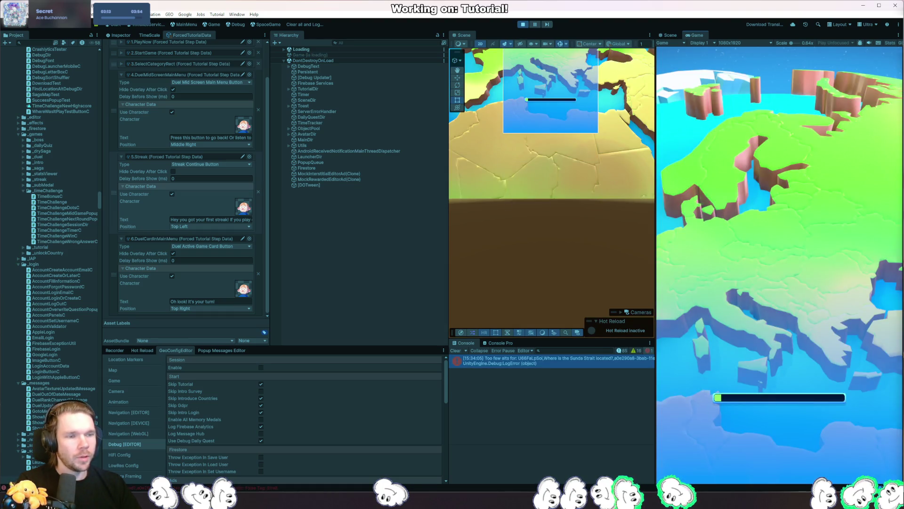
{"action": "key", "text": "alt+Tab"}
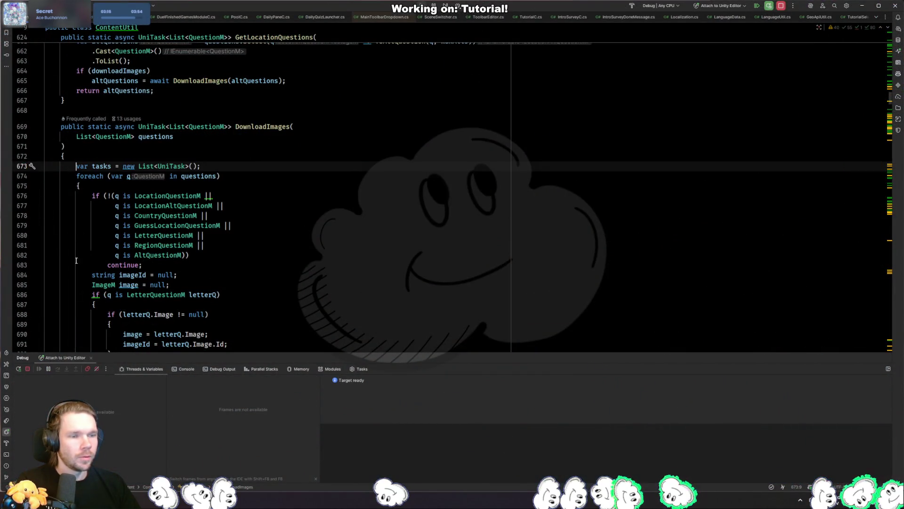
{"action": "key", "text": "alt+Tab"}
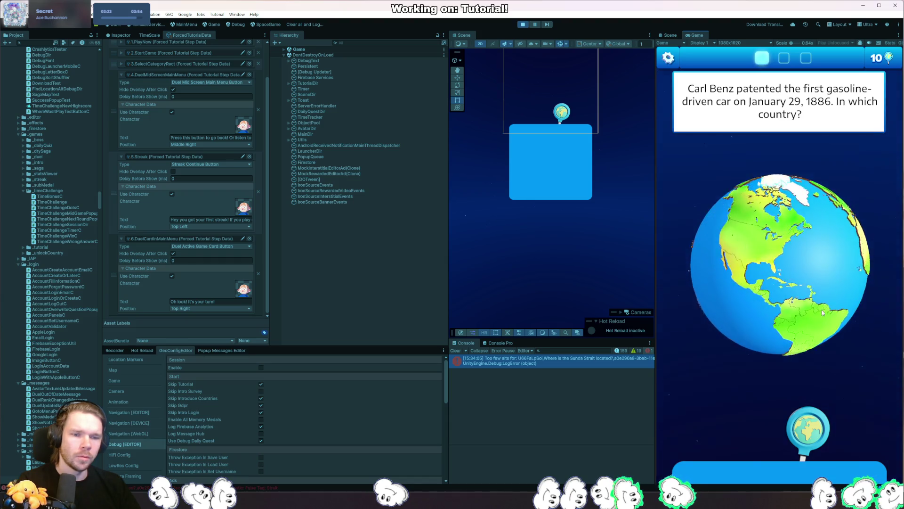
{"action": "left_click", "coordinate": [812, 409]}
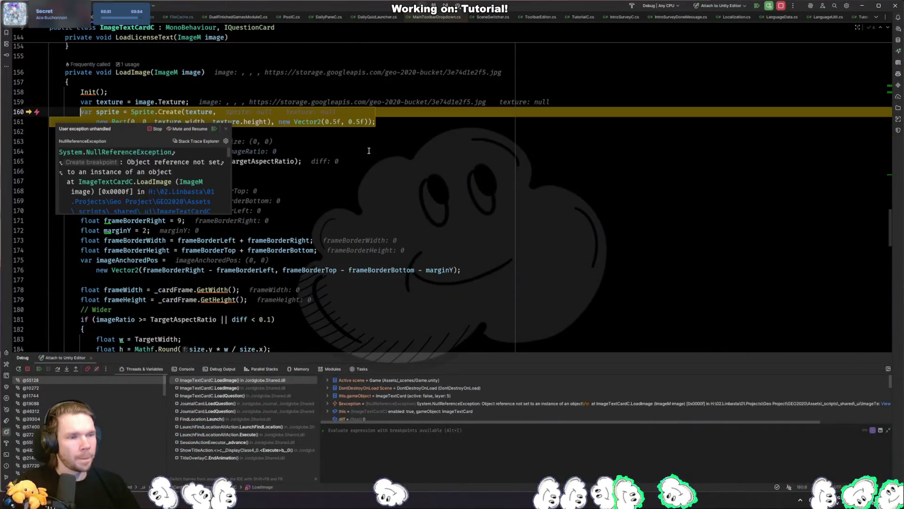
{"action": "key", "text": "F5"}
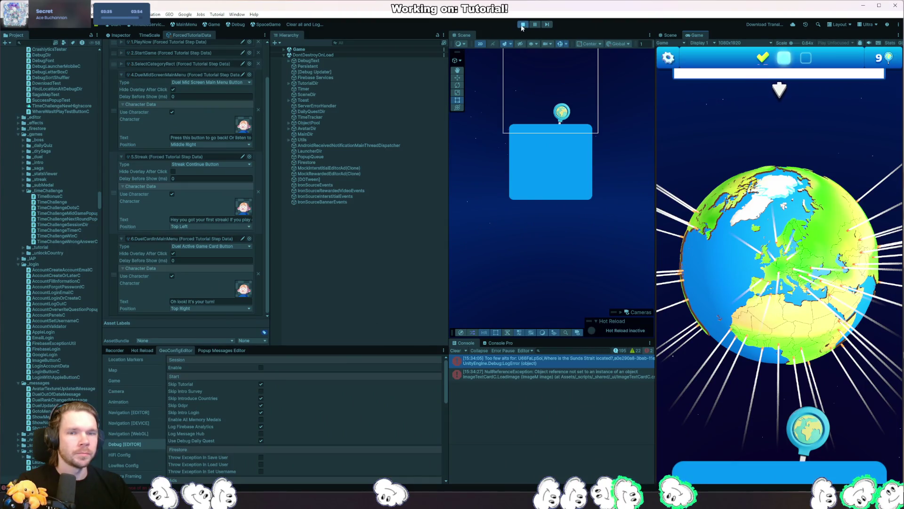
Step: Stop and restart play mode so the game begins fresh, then return to Rider
{"action": "left_click", "coordinate": [521, 25]}
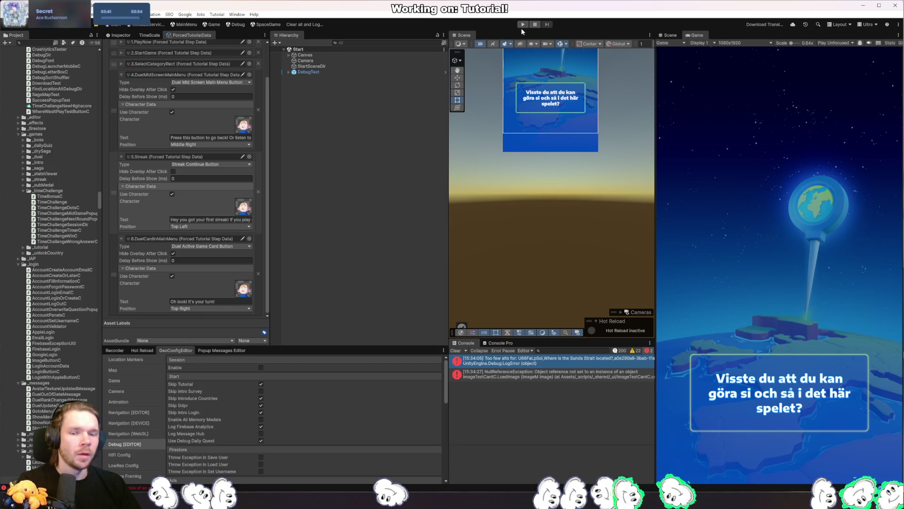
{"action": "left_click", "coordinate": [521, 27]}
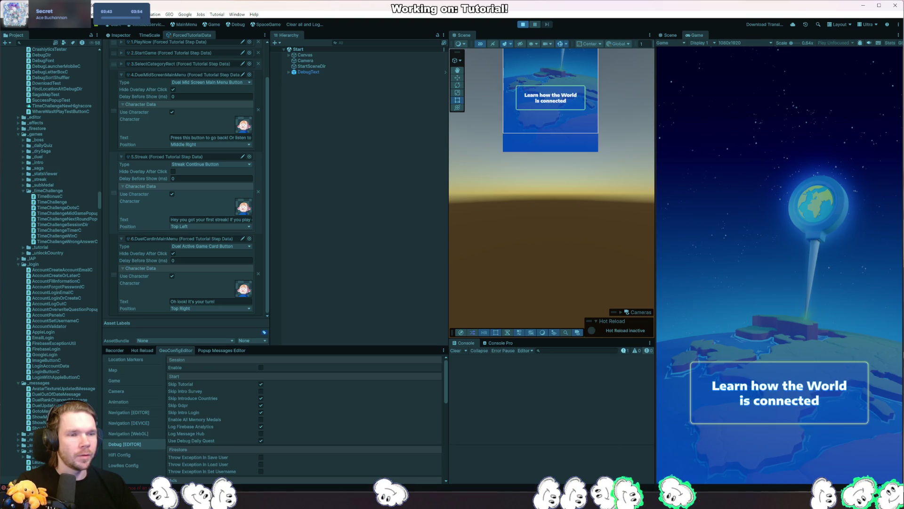
{"action": "key", "text": "alt+Tab"}
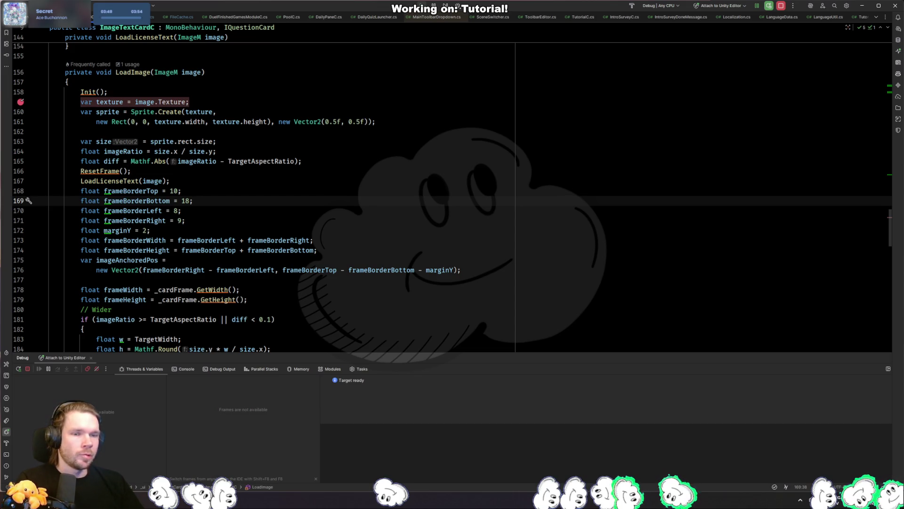
Step: Make a globe guess, step past the LoadImage breakpoint to see the null texture, then stop play mode
{"action": "key", "text": "alt+Tab"}
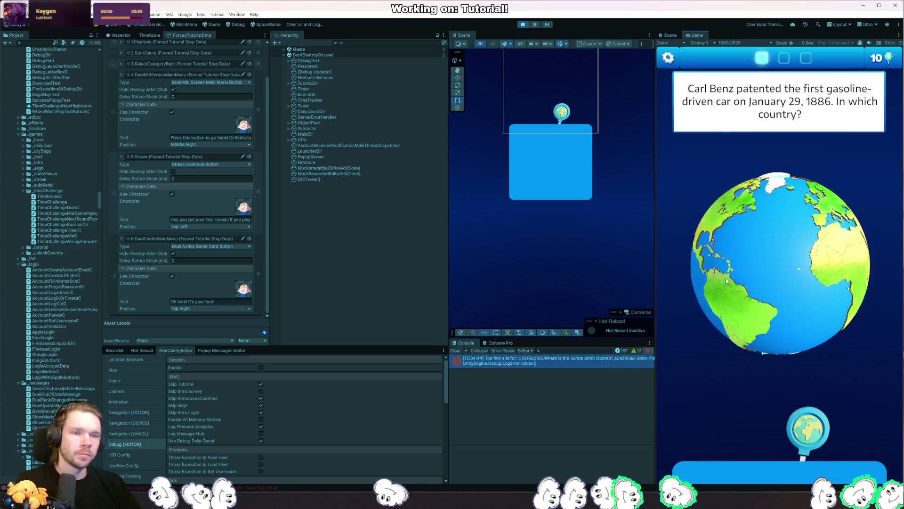
{"action": "left_click", "coordinate": [753, 301]}
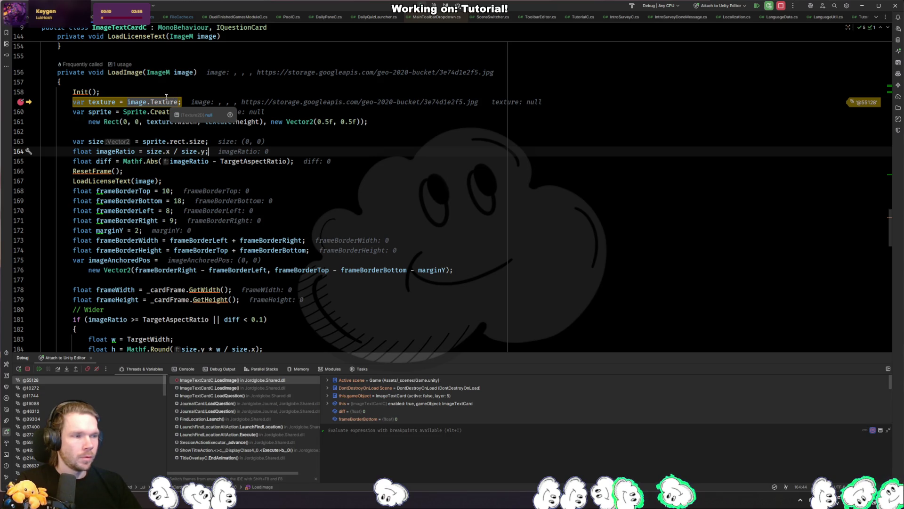
{"action": "left_click", "coordinate": [136, 131]}
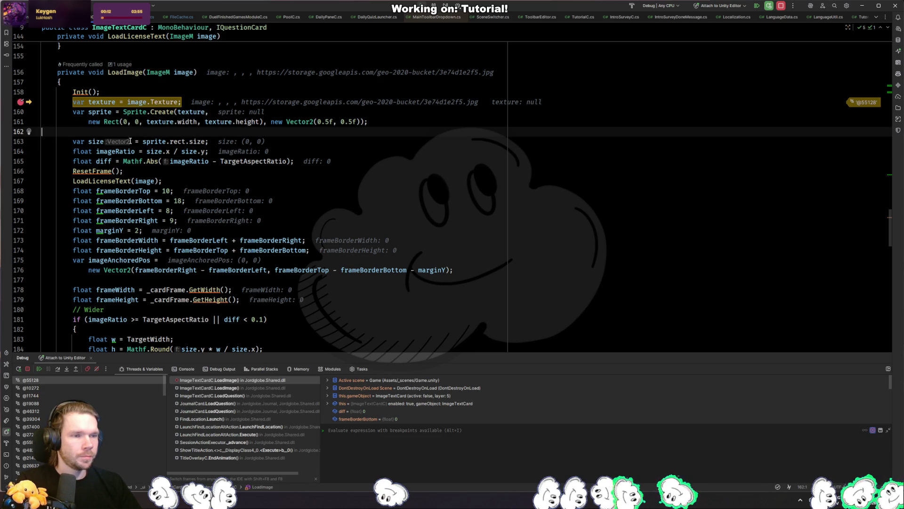
{"action": "key", "text": "F10"}
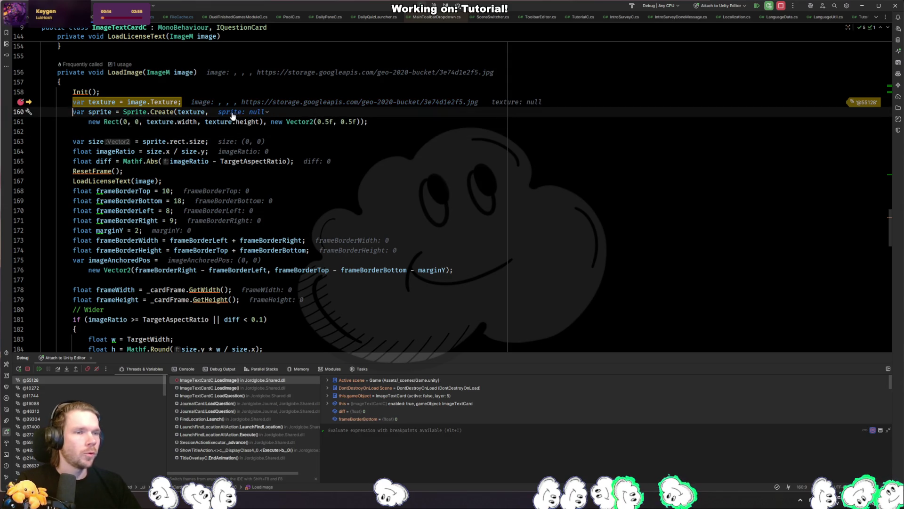
{"action": "key", "text": "alt+Tab"}
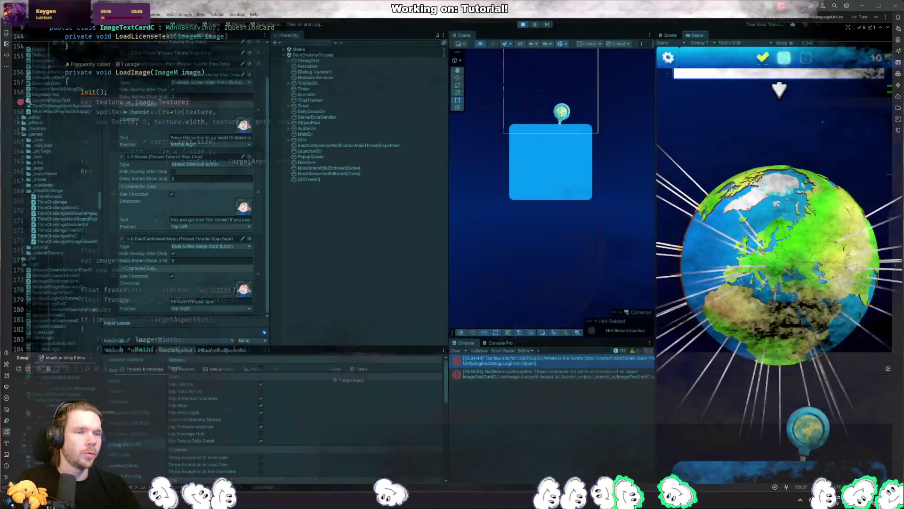
{"action": "left_click", "coordinate": [523, 24]}
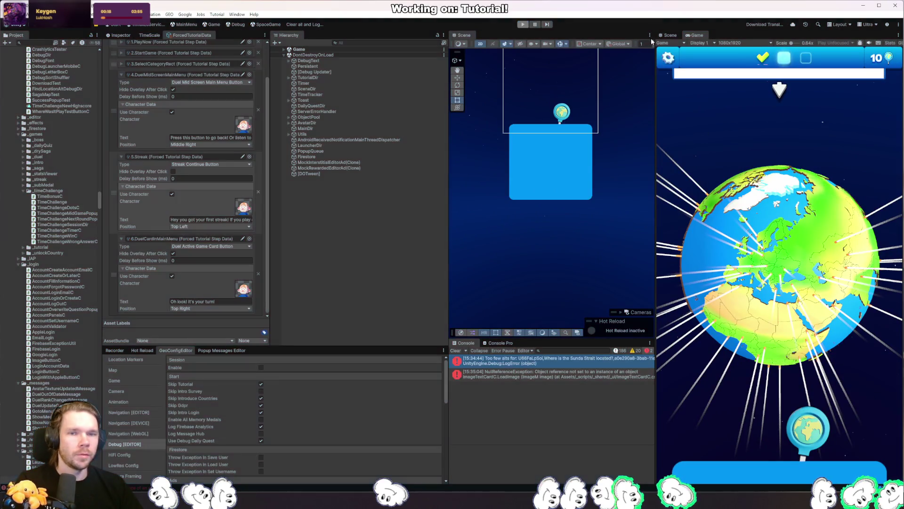
{"action": "key", "text": "alt+Tab"}
Step: Add an if (texture == null) block in LoadImage containing a LogUtil.LogError call
{"action": "key", "text": "Return"}
{"action": "type", "text": "if (texture"}
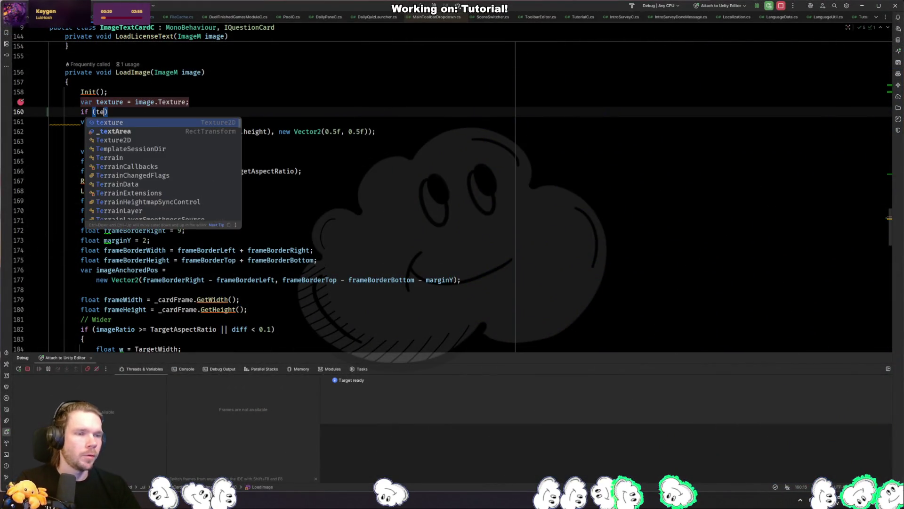
{"action": "type", "text": " == n"}
{"action": "key", "text": "Return"}
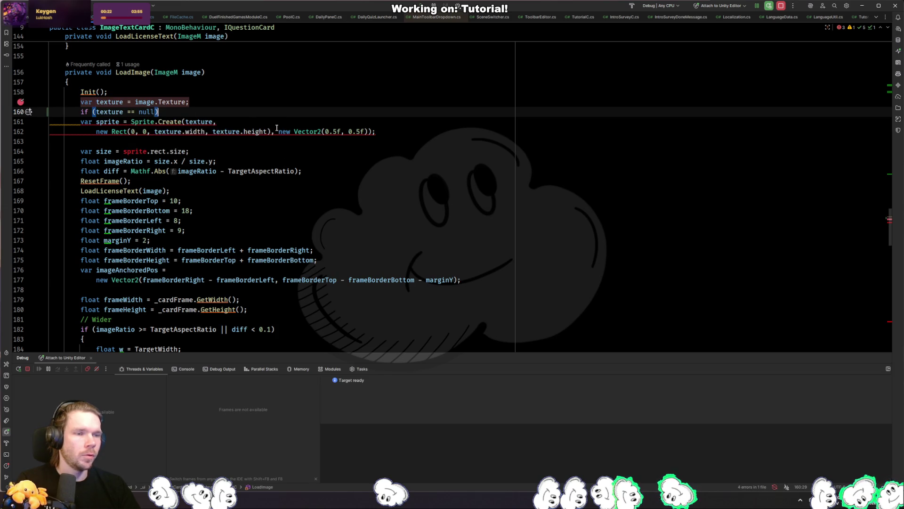
{"action": "key", "text": "ctrl+shift+Return"}
{"action": "type", "text": "LogUtil."}
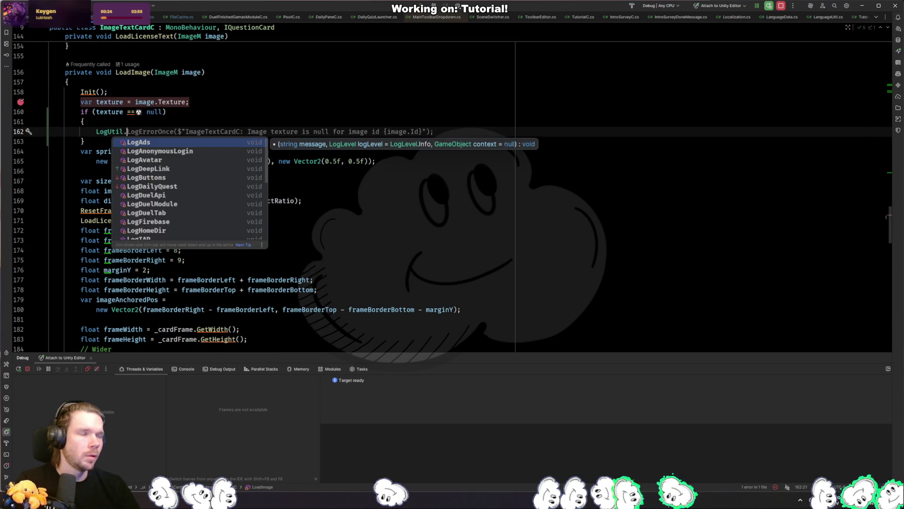
{"action": "type", "text": "Lo"}
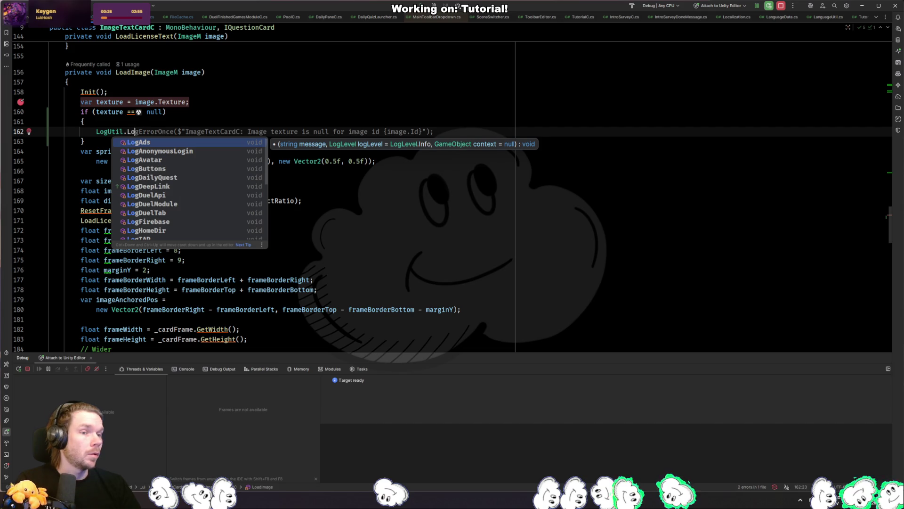
{"action": "type", "text": "g"}
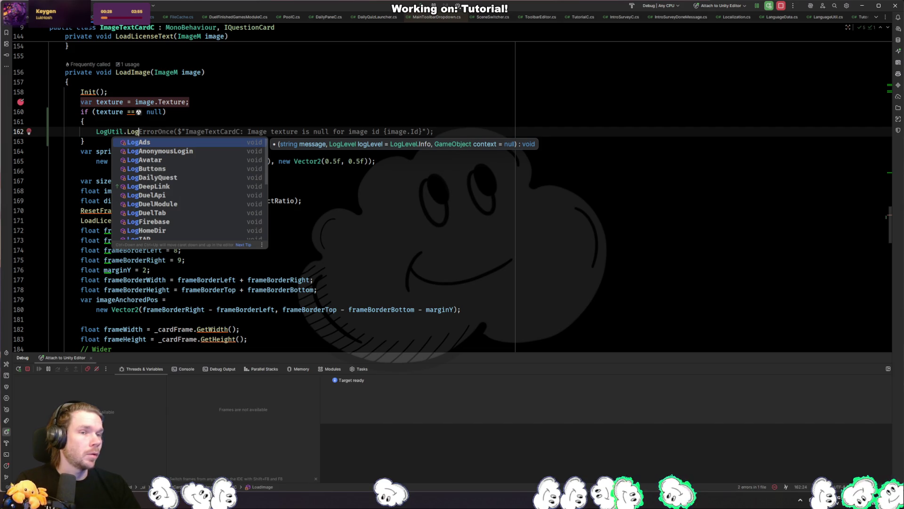
{"action": "key", "text": "Escape"}
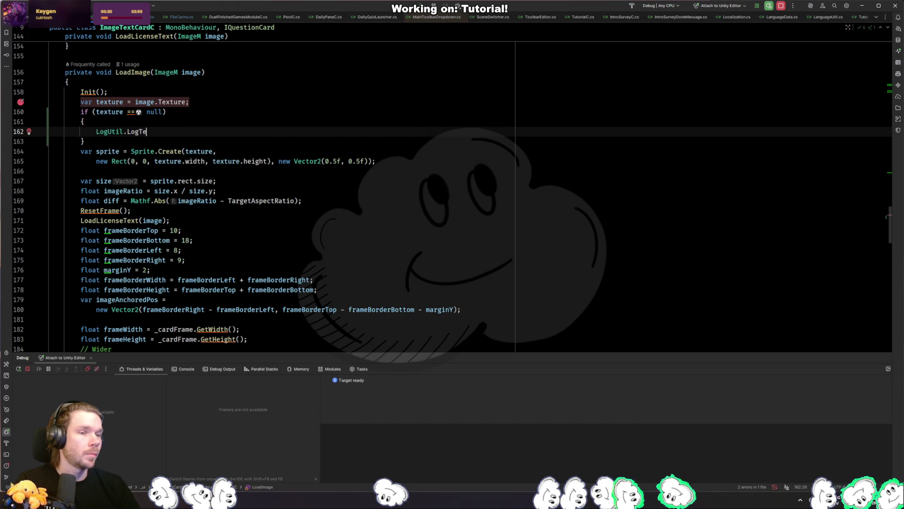
{"action": "type", "text": "Image"}
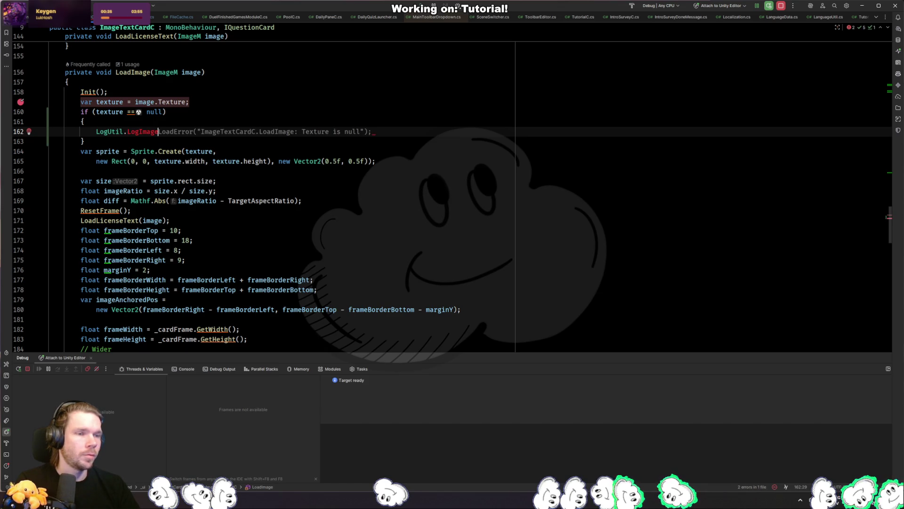
{"action": "key", "text": "BackSpace"}
{"action": "key", "text": "BackSpace"}
{"action": "key", "text": "BackSpace"}
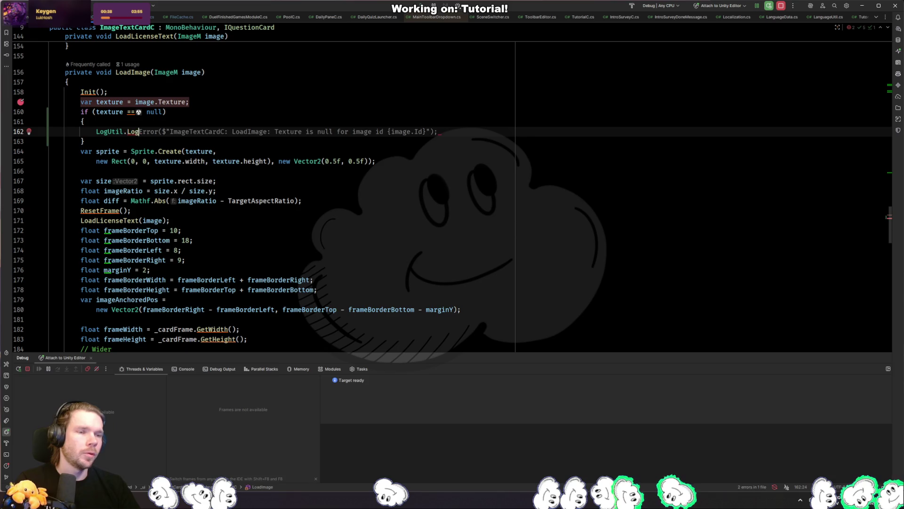
{"action": "key", "text": "Tab"}
Step: Change the logging call to LogUtil.LogInformation
{"action": "left_click", "coordinate": [124, 131]}
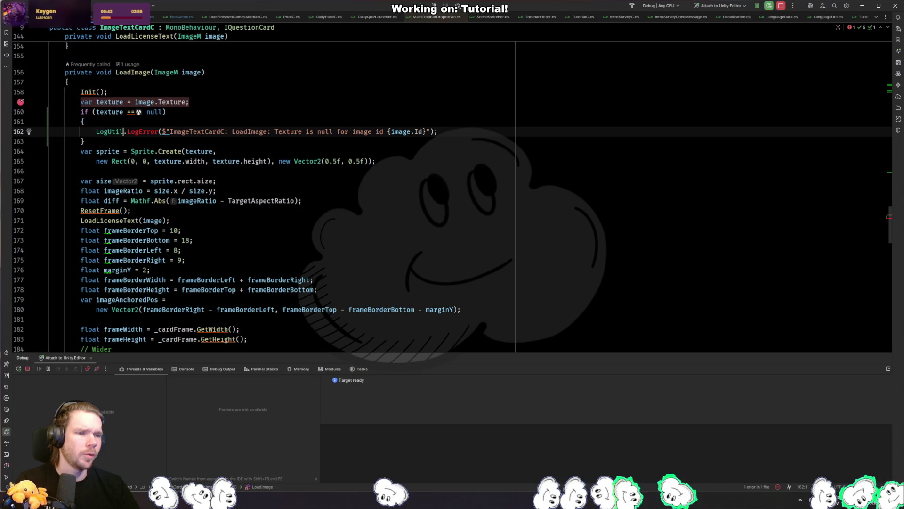
{"action": "type", "text": ".Loge"}
{"action": "key", "text": "BackSpace"}
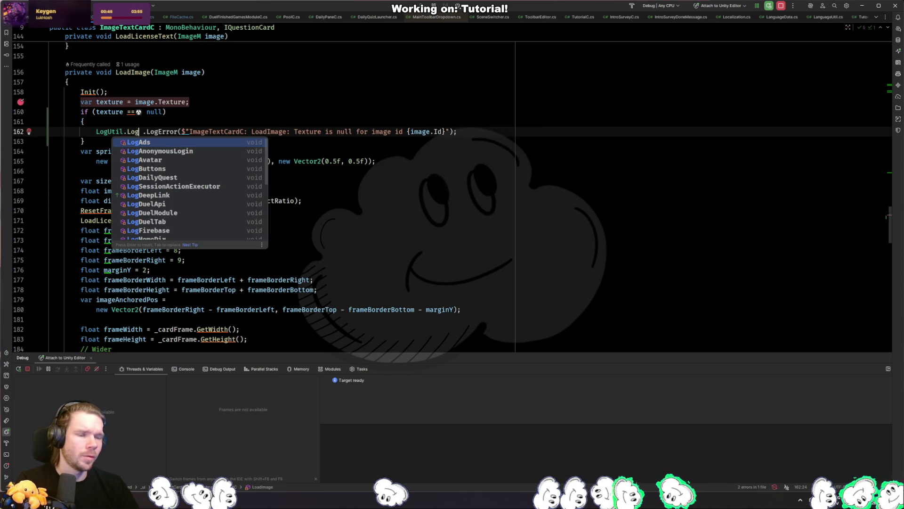
{"action": "type", "text": "Inf"}
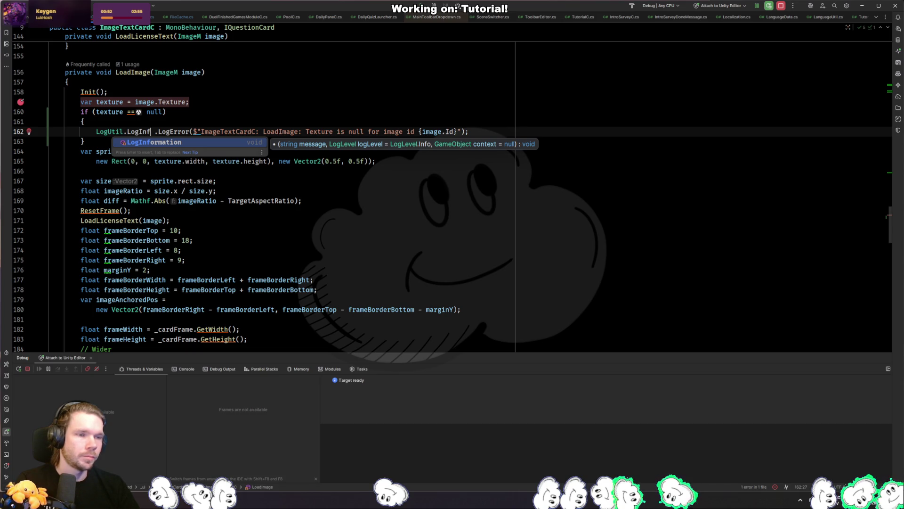
{"action": "key", "text": "Return"}
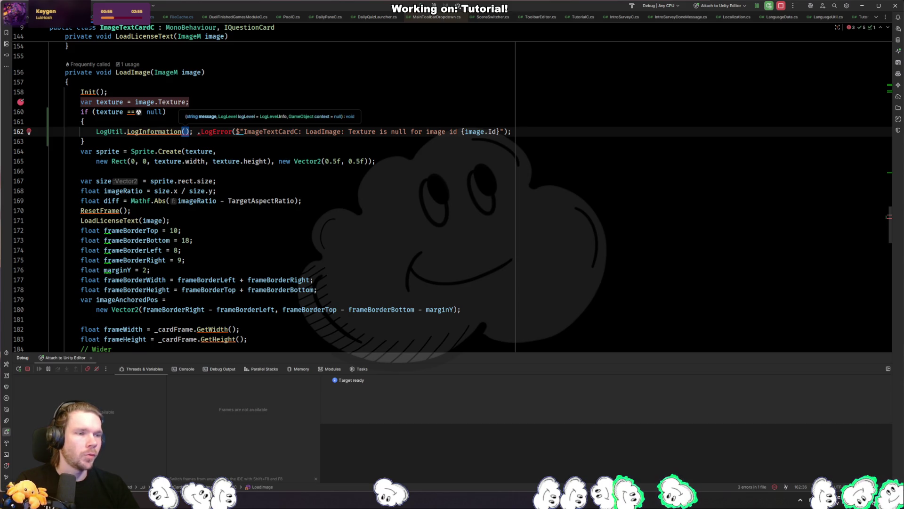
{"action": "key", "text": "shift+Right"}
{"action": "key", "text": "shift+Right"}
{"action": "key", "text": "shift+Right"}
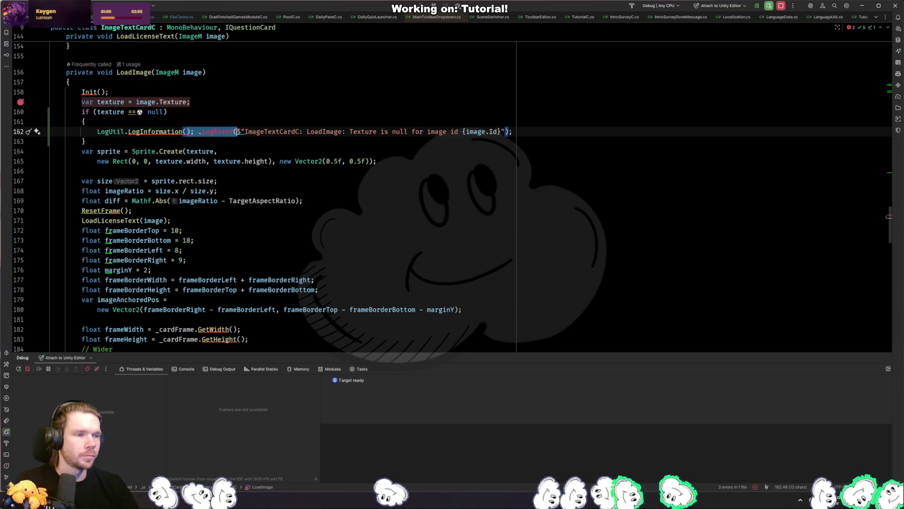
{"action": "key", "text": "Delete"}
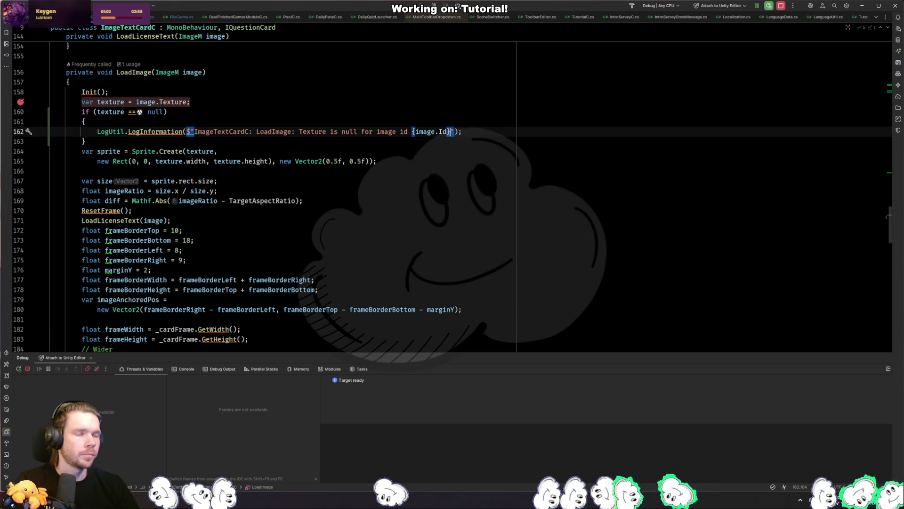
Step: Append ' - Did it fail to load?' to the message, pass LogLevel.Error, and add return
{"action": "type", "text": "- "}
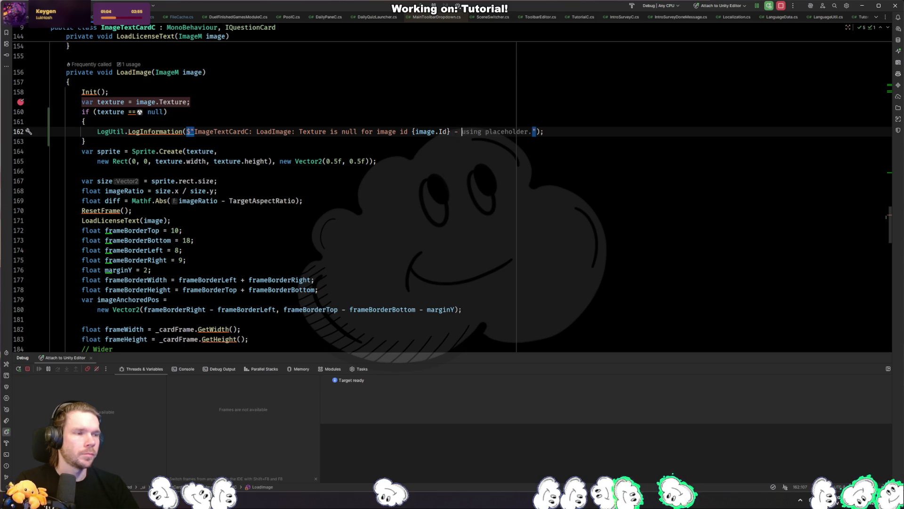
{"action": "type", "text": "Did it"}
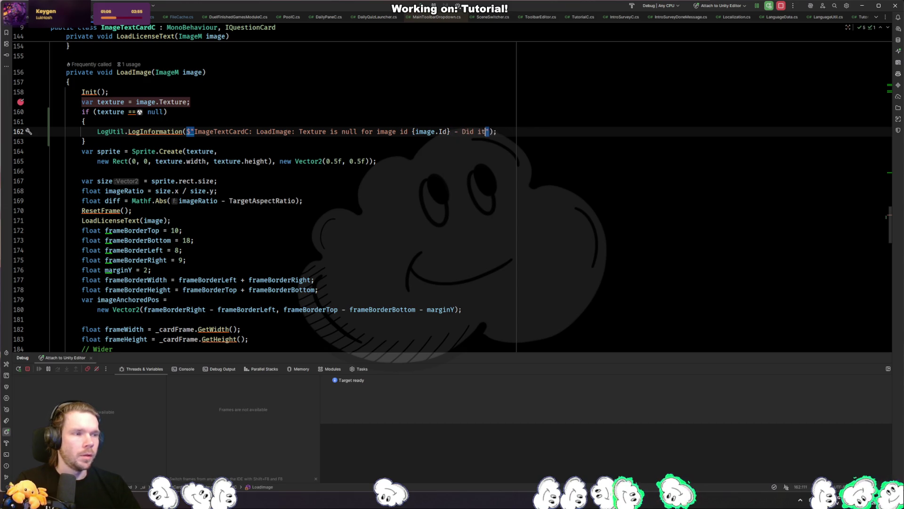
{"action": "key", "text": "Tab"}
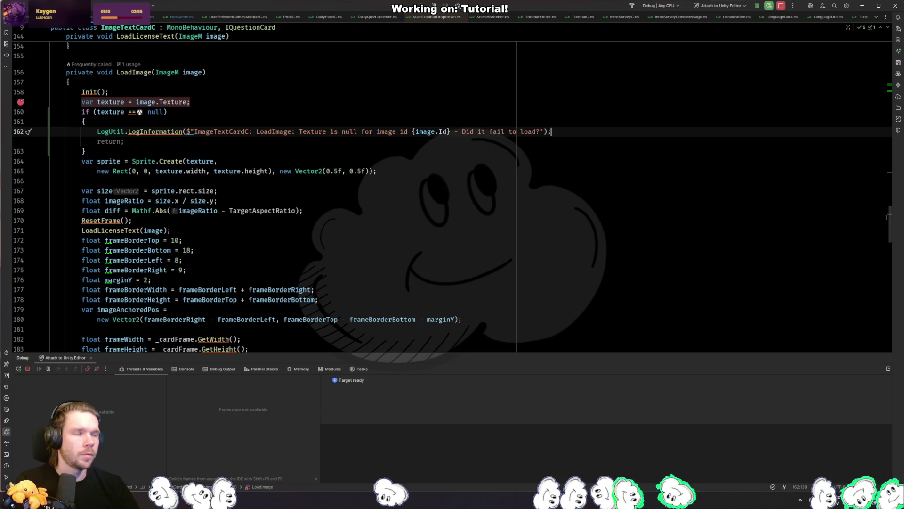
{"action": "key", "text": "Left"}
{"action": "key", "text": "Left"}
{"action": "key", "text": "Left"}
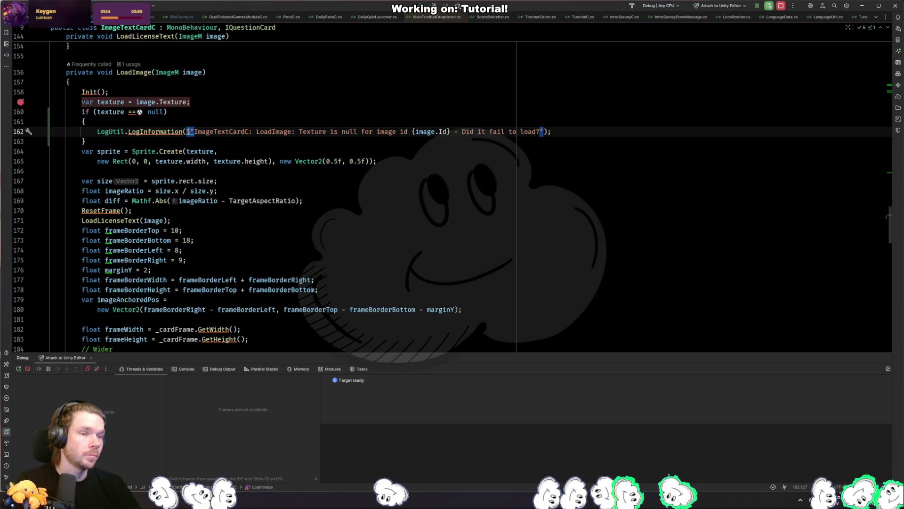
{"action": "key", "text": "End"}
{"action": "key", "text": "Tab"}
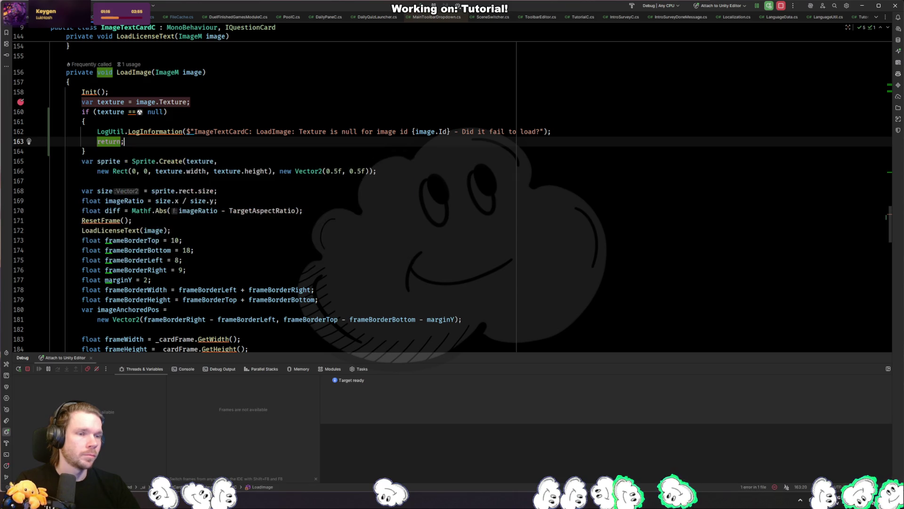
{"action": "key", "text": "Left"}
{"action": "key", "text": "Left"}
{"action": "type", "text": ", LogLevel.Error"}
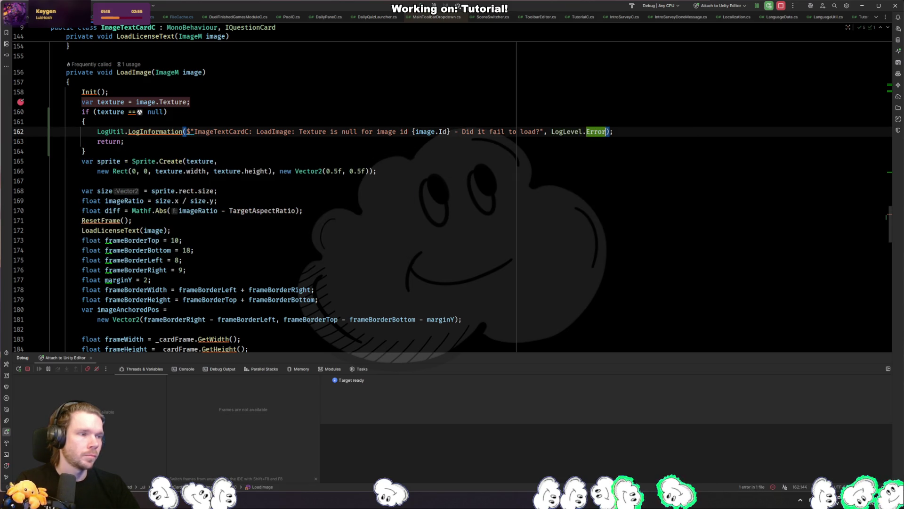
{"action": "type", "text": ","}
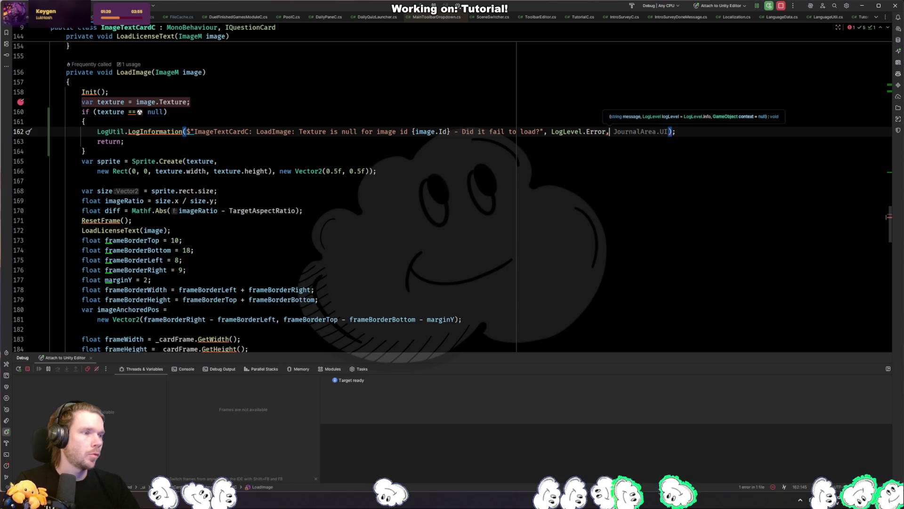
{"action": "key", "text": "BackSpace"}
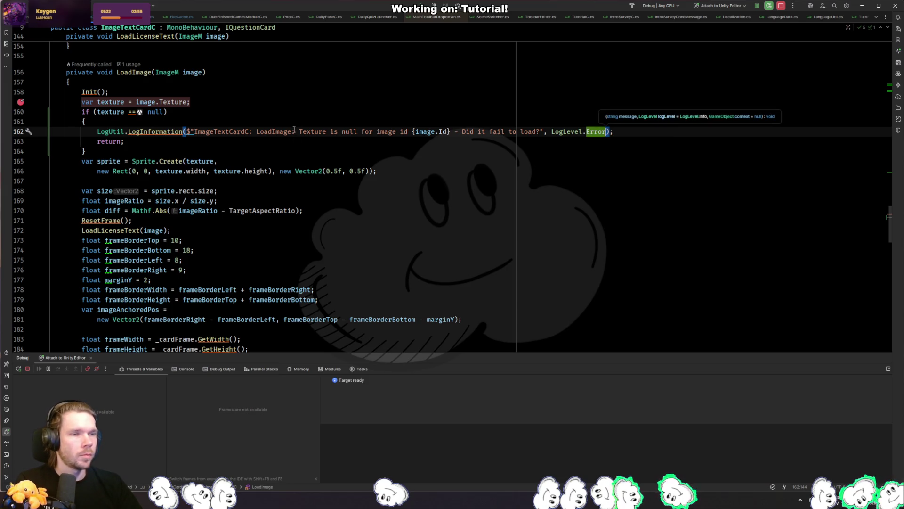
{"action": "key", "text": "alt+Tab"}
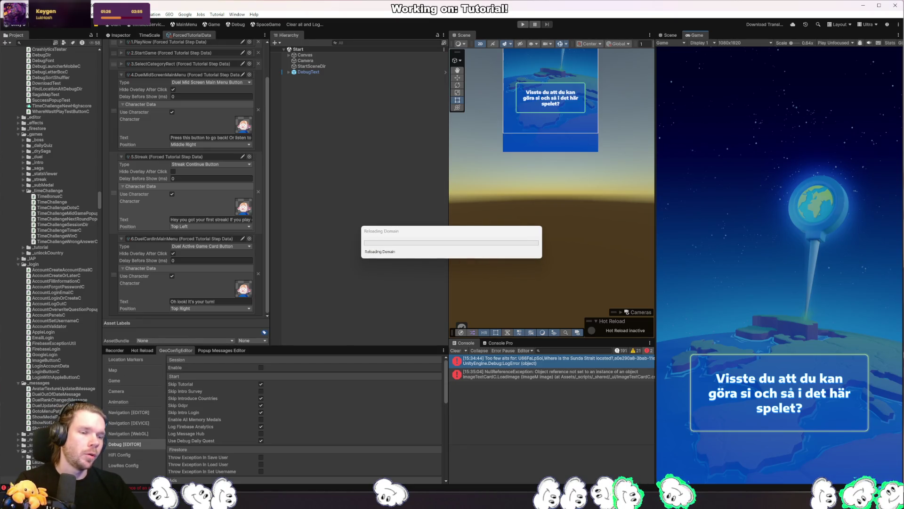
Step: Let Unity import the edited script and reload the domain, then come back to Rider
{"action": "key", "text": "alt+Tab"}
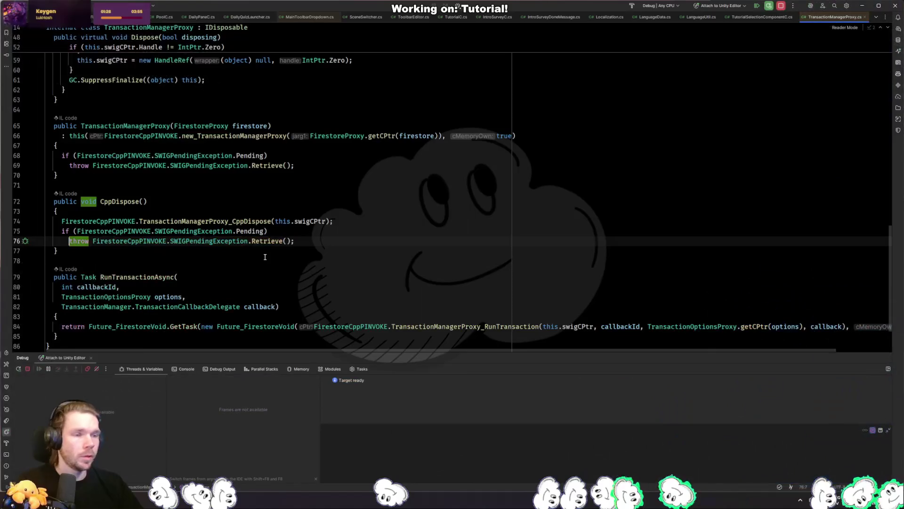
{"action": "key", "text": "alt+Tab"}
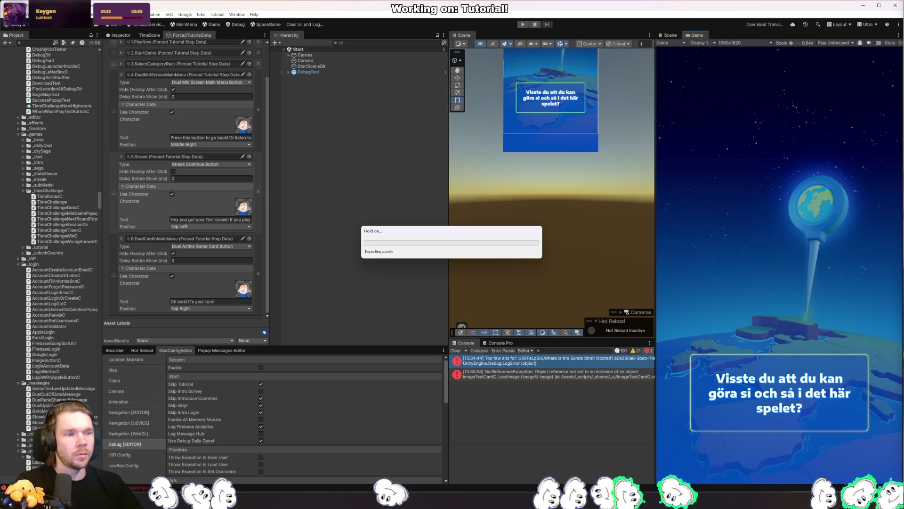
{"action": "key", "text": "alt+Tab"}
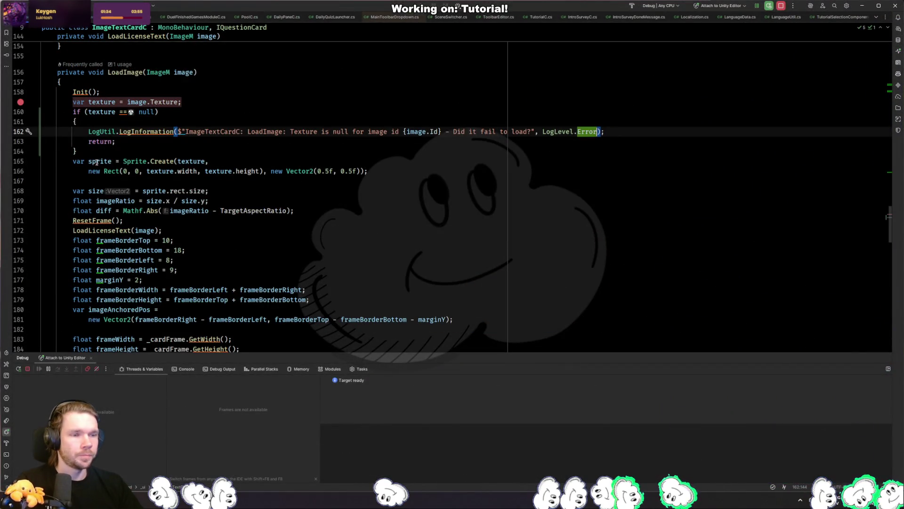
{"action": "left_click", "coordinate": [107, 161]}
{"action": "scroll", "coordinate": [294, 240], "scroll_direction": "down", "scroll_amount": 3}
{"action": "scroll", "coordinate": [324, 237], "scroll_direction": "down", "scroll_amount": 5}
{"action": "scroll", "coordinate": [325, 237], "scroll_direction": "down", "scroll_amount": 8}
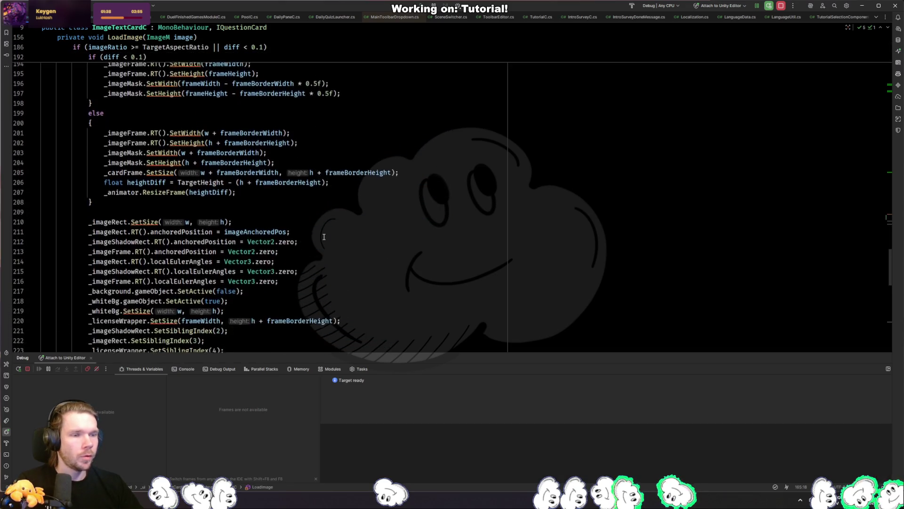
{"action": "scroll", "coordinate": [324, 237], "scroll_direction": "down", "scroll_amount": 10}
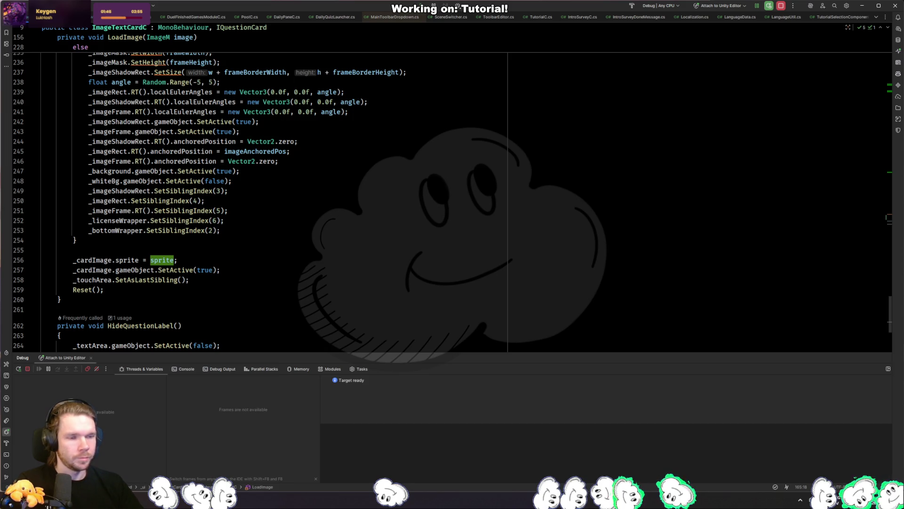
{"action": "key", "text": "alt+Tab"}
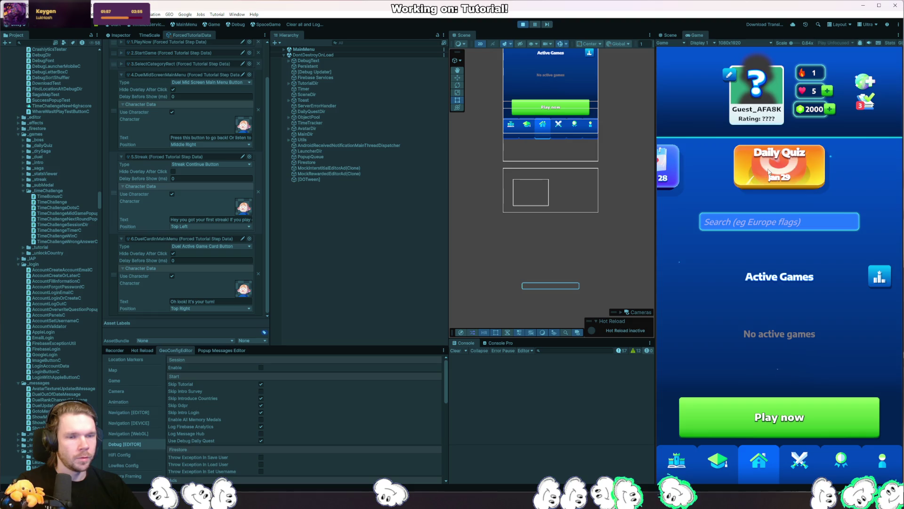
Step: Start a game, answer the country question, clear the line 159 breakpoint, and resume to see the texture-null error
{"action": "left_click", "coordinate": [769, 172]}
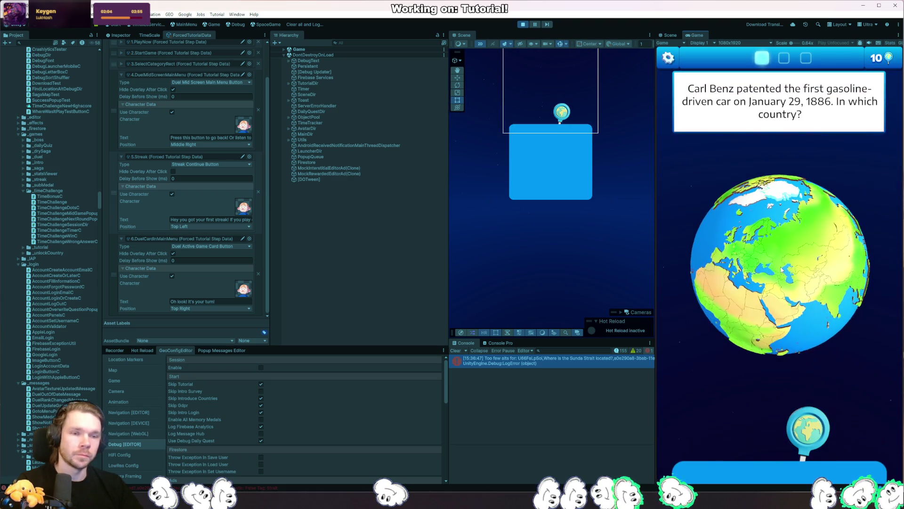
{"action": "left_click", "coordinate": [744, 291]}
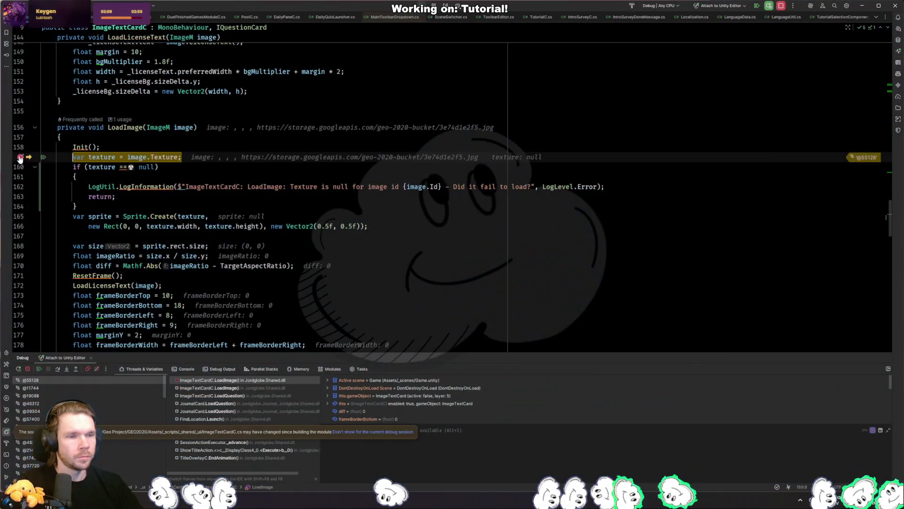
{"action": "left_click", "coordinate": [20, 157]}
{"action": "key", "text": "F5"}
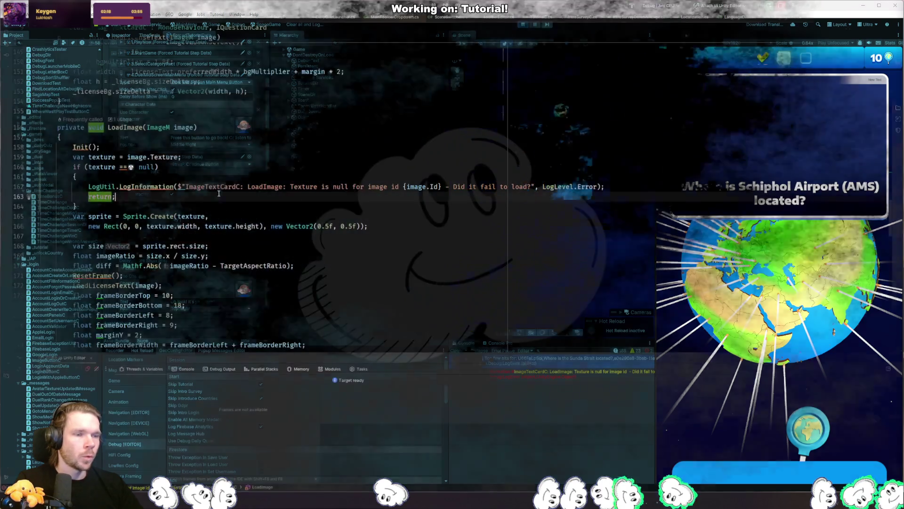
{"action": "key", "text": "alt+Tab"}
Step: Jump to LoadLicenseText and select its _licenseText.text assignment
{"action": "left_click", "coordinate": [257, 206]}
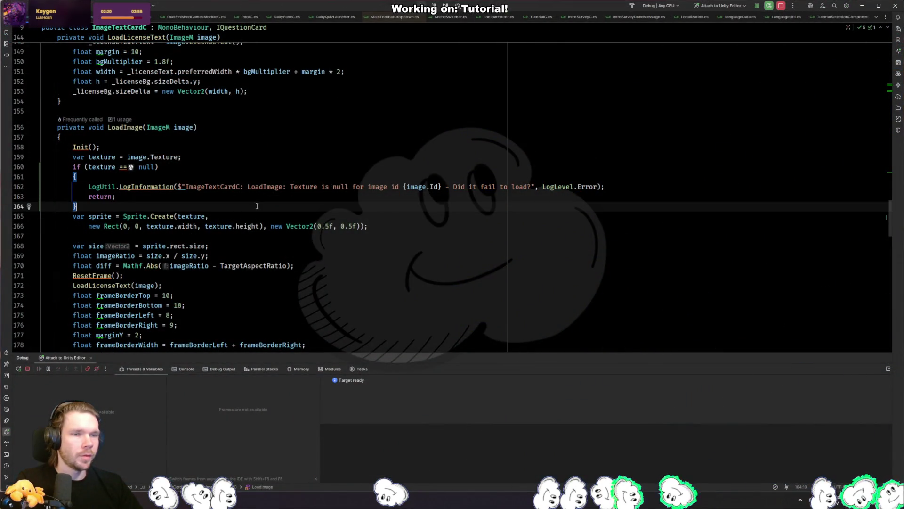
{"action": "scroll", "coordinate": [236, 179], "scroll_direction": "down", "scroll_amount": 5}
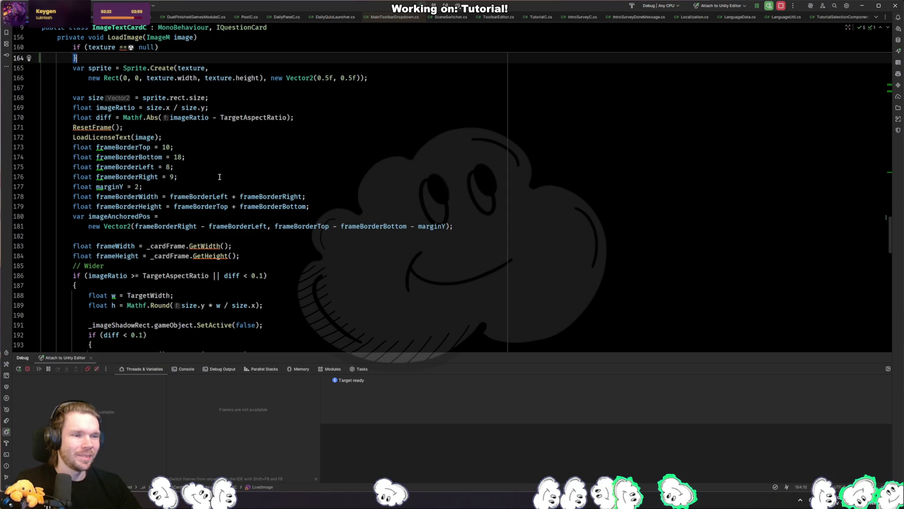
{"action": "scroll", "coordinate": [203, 171], "scroll_direction": "down", "scroll_amount": 1}
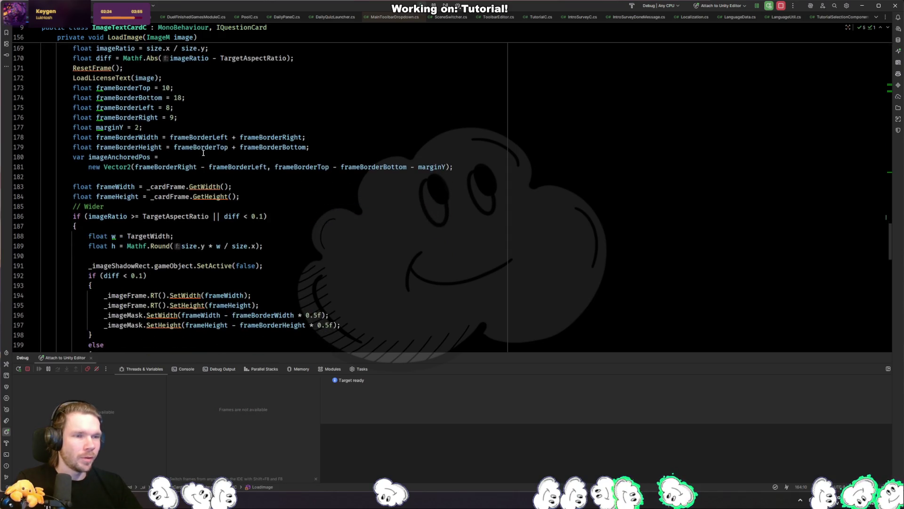
{"action": "left_click", "coordinate": [127, 108]}
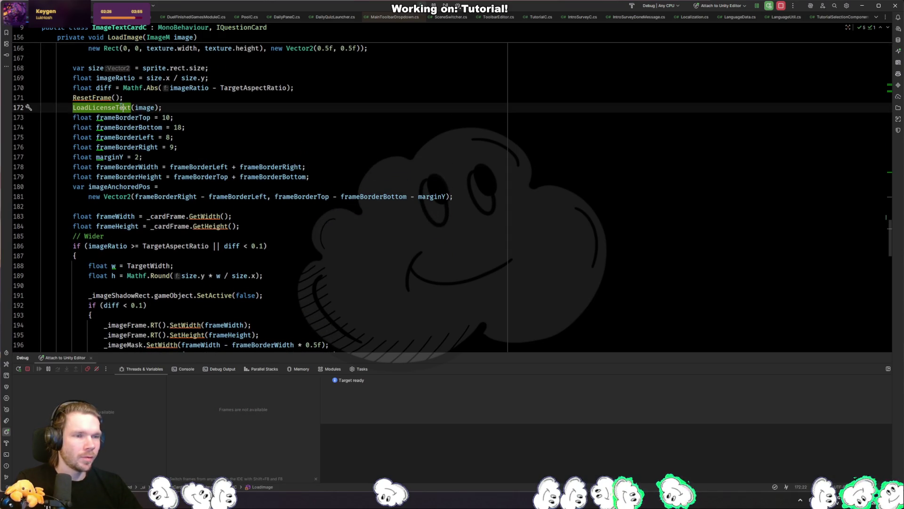
{"action": "left_click", "coordinate": [117, 108], "text": "ctrl"}
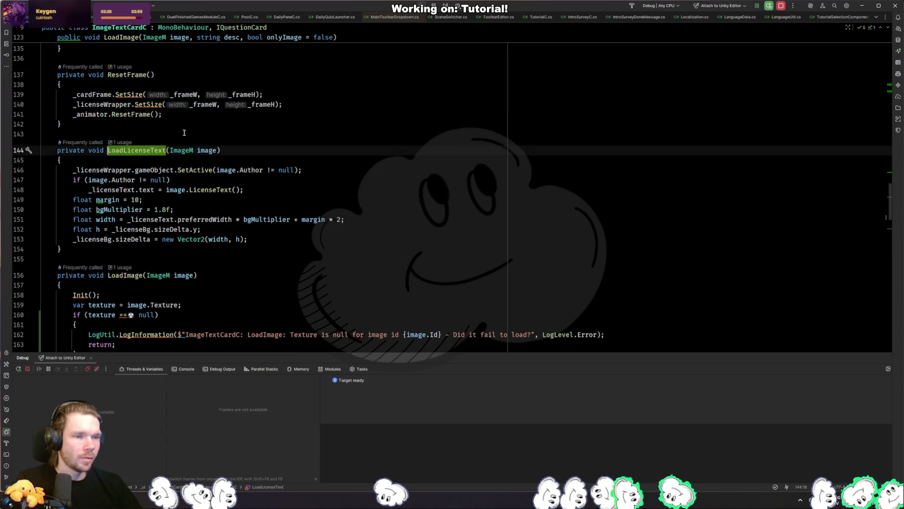
{"action": "left_click_drag", "start_coordinate": [271, 244], "coordinate": [275, 234]}
{"action": "left_click", "coordinate": [276, 234]}
{"action": "left_click", "coordinate": [130, 190]}
{"action": "key", "text": "ctrl+w"}
{"action": "key", "text": "ctrl+w"}
{"action": "key", "text": "ctrl+w"}
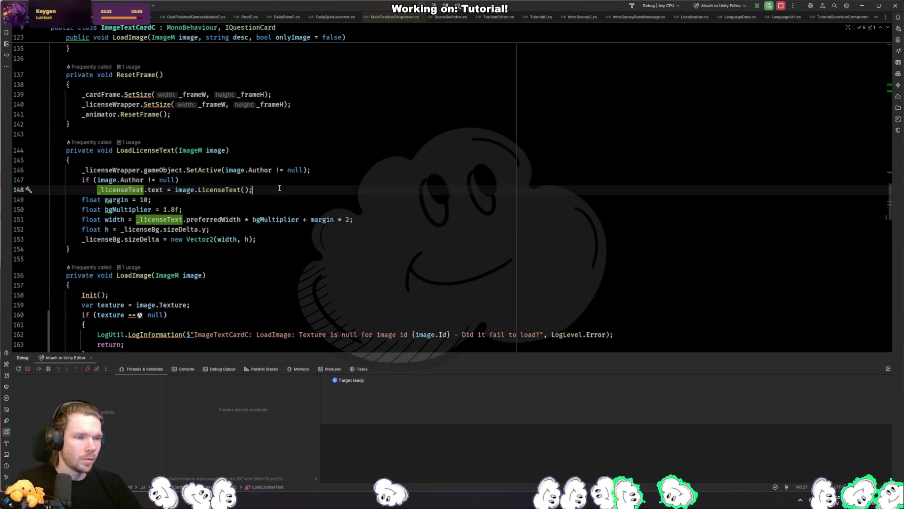
Step: Paste the _licenseText.text assignment into the null-texture branch above return and clear its value
{"action": "key", "text": "ctrl+alt+Left"}
{"action": "key", "text": "ctrl+alt+Left"}
{"action": "key", "text": "ctrl+alt+Left"}
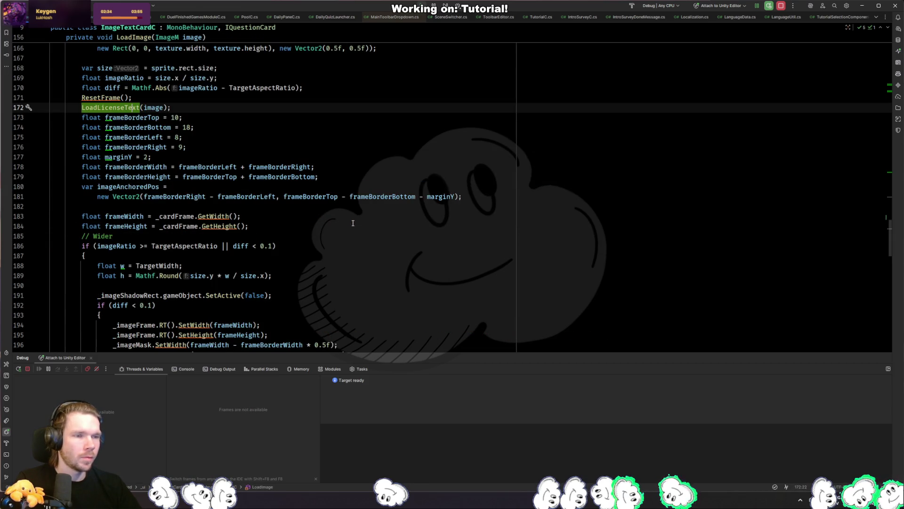
{"action": "key", "text": "Down"}
{"action": "key", "text": "Down"}
{"action": "key", "text": "Down"}
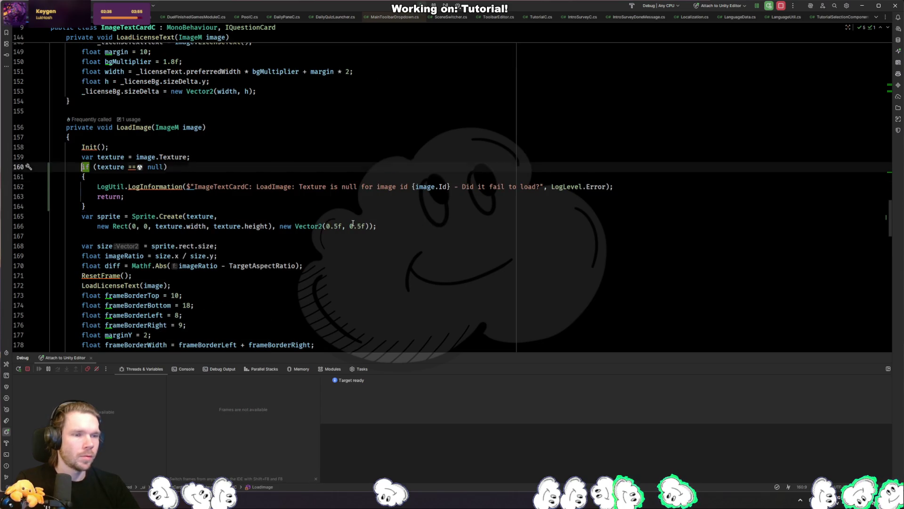
{"action": "key", "text": "ctrl+v"}
{"action": "key", "text": "Up"}
{"action": "key", "text": "Down"}
{"action": "key", "text": "ctrl+w"}
{"action": "key", "text": "ctrl+w"}
{"action": "key", "text": "ctrl+w"}
{"action": "type", "text": "$\""}
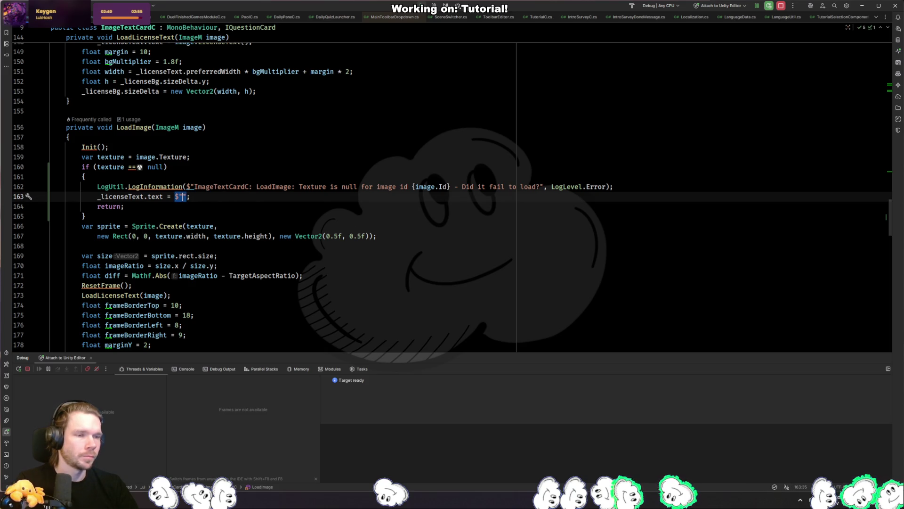
{"action": "key", "text": "Left"}
{"action": "key", "text": "BackSpace"}
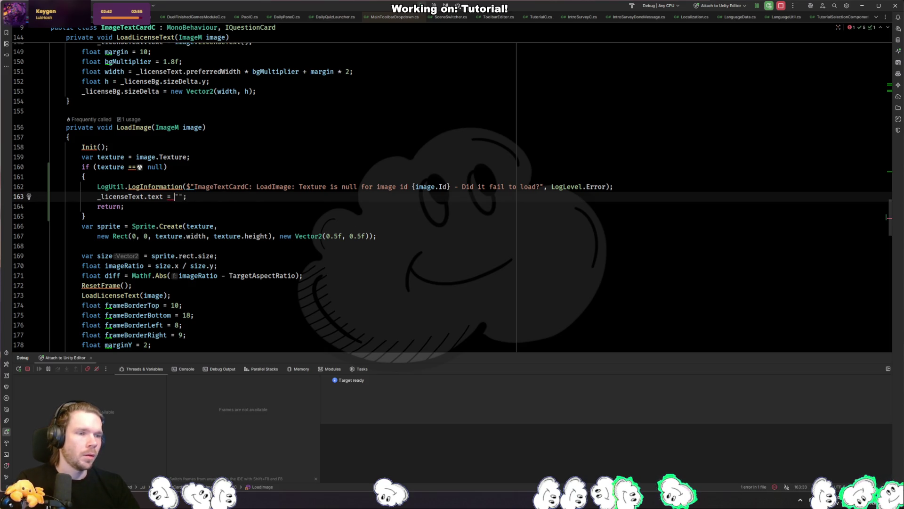
{"action": "key", "text": "Delete"}
{"action": "key", "text": "Delete"}
Step: Enter L.Get(Localization.COULD_NOT_CONNECT_LEADERBOARD) and inspect that constant's declaration
{"action": "type", "text": "L.Get(Lo"}
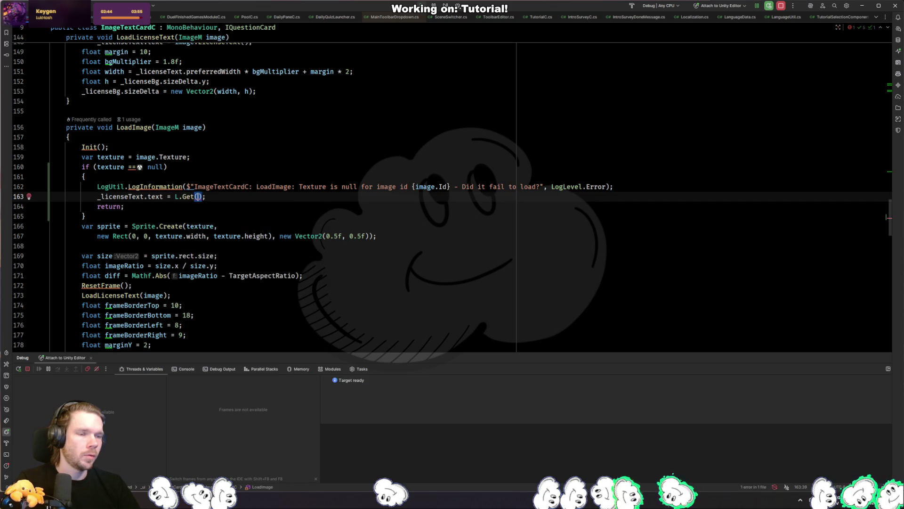
{"action": "type", "text": "caliz"}
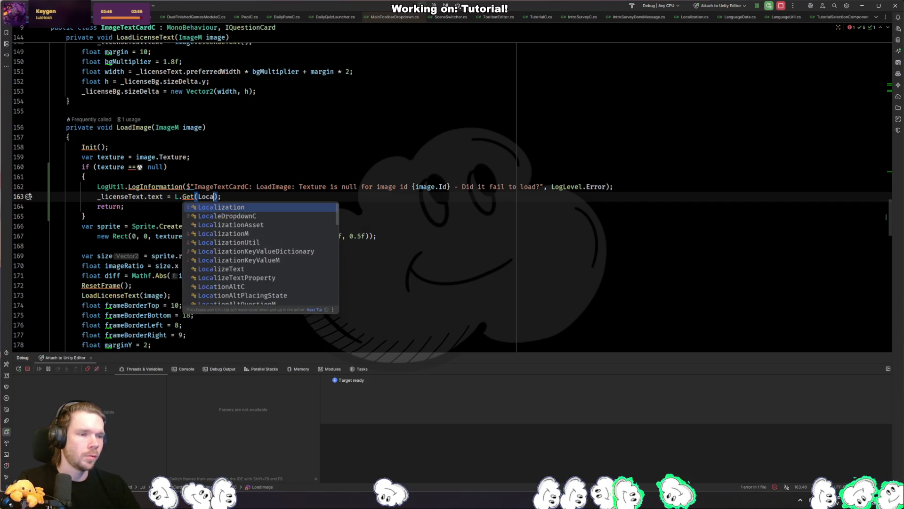
{"action": "key", "text": "Return"}
{"action": "type", "text": ".Failed"}
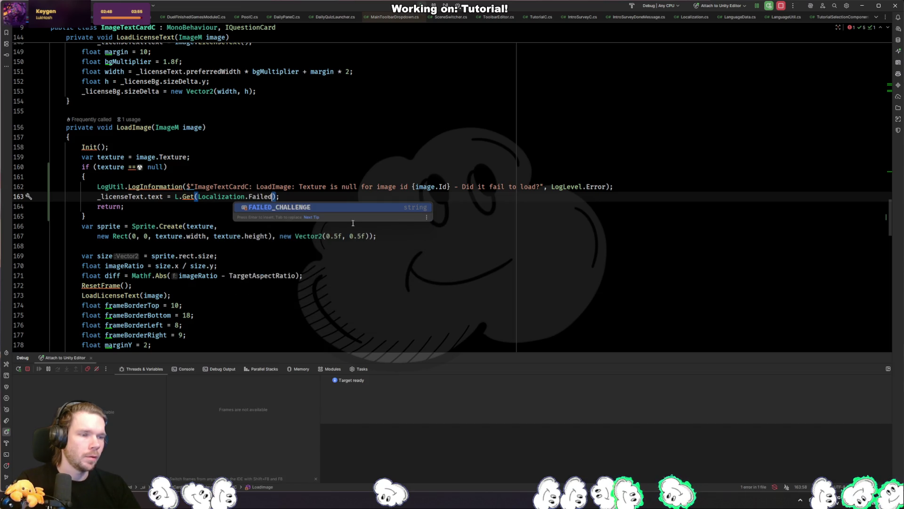
{"action": "key", "text": "BackSpace"}
{"action": "key", "text": "BackSpace"}
{"action": "key", "text": "BackSpace"}
{"action": "type", "text": "Conne"}
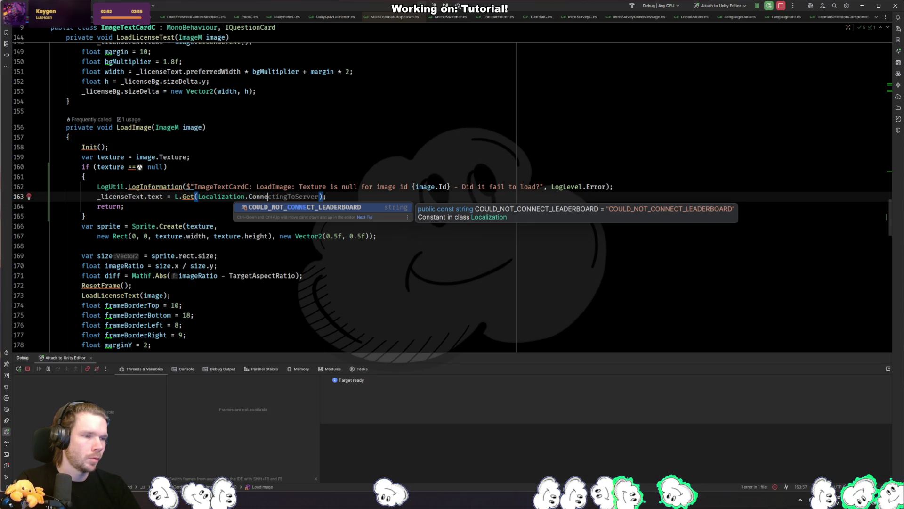
{"action": "key", "text": "BackSpace"}
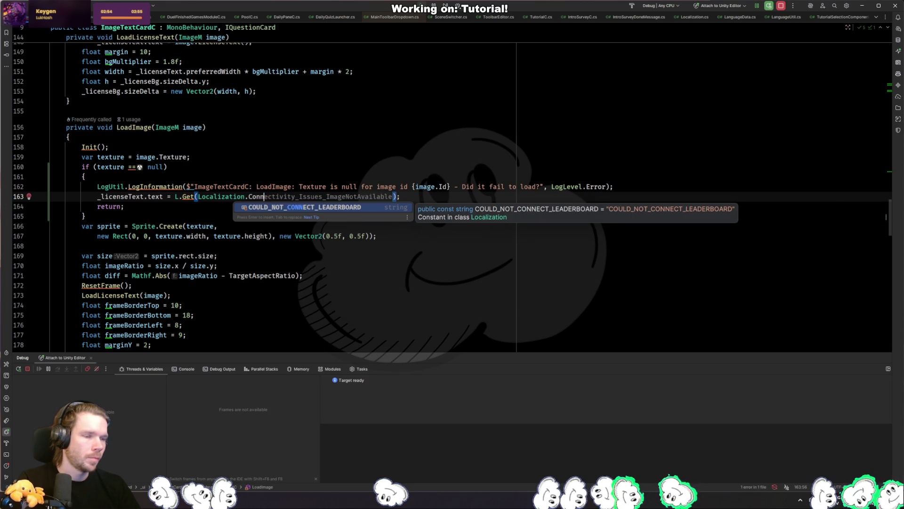
{"action": "key", "text": "BackSpace"}
{"action": "key", "text": "BackSpace"}
{"action": "key", "text": "BackSpace"}
{"action": "type", "text": "Could"}
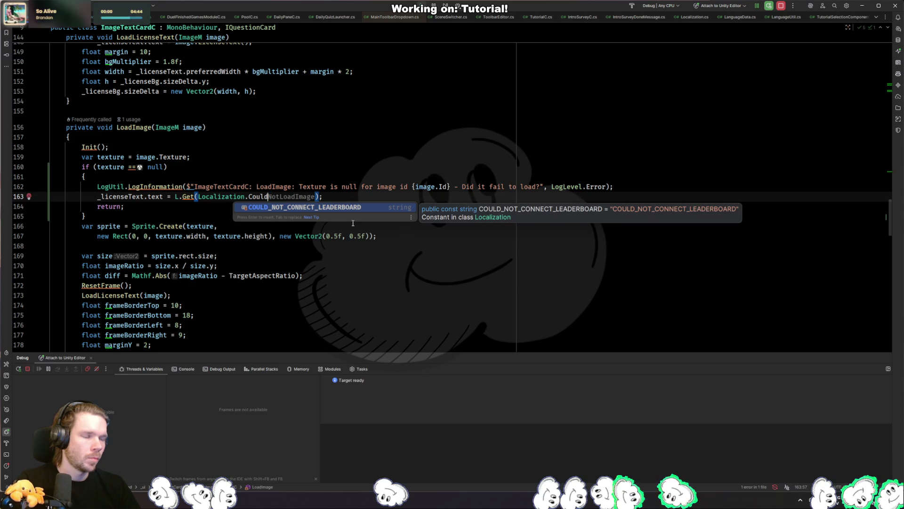
{"action": "key", "text": "Escape"}
{"action": "type", "text": "NotLoadImage"}
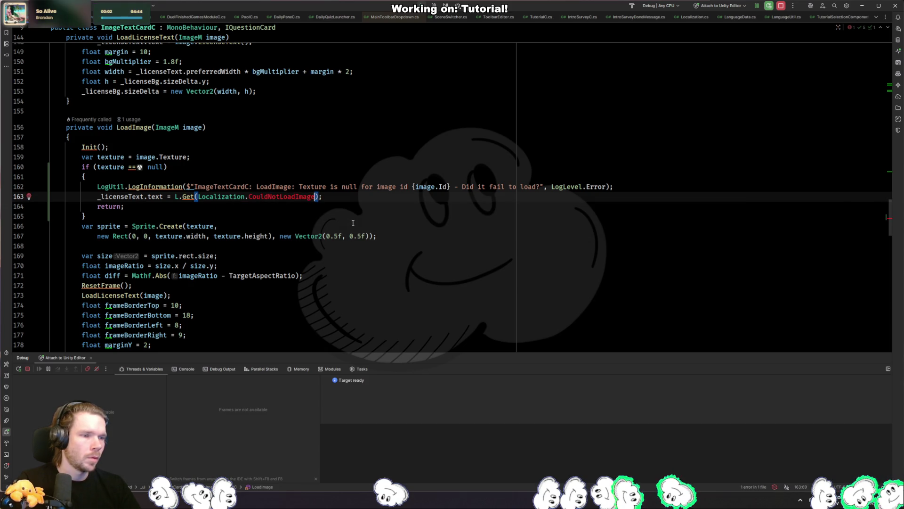
{"action": "key", "text": "BackSpace"}
{"action": "key", "text": "BackSpace"}
{"action": "key", "text": "BackSpace"}
{"action": "type", "text": "ould"}
{"action": "key", "text": "Return"}
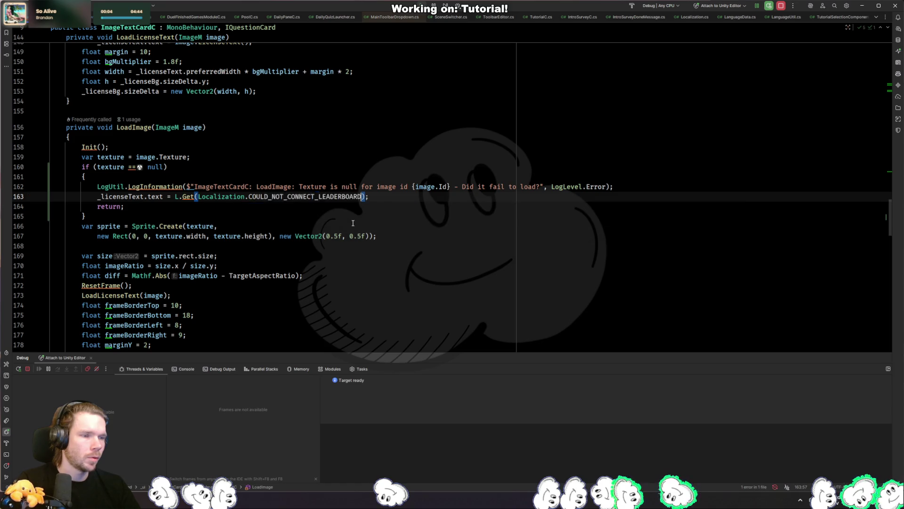
{"action": "key", "text": "F12"}
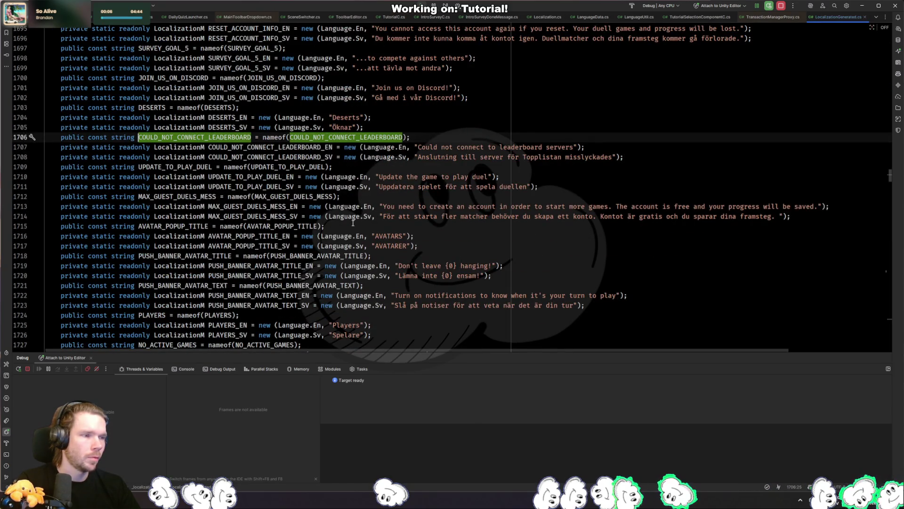
{"action": "key", "text": "ctrl+minus"}
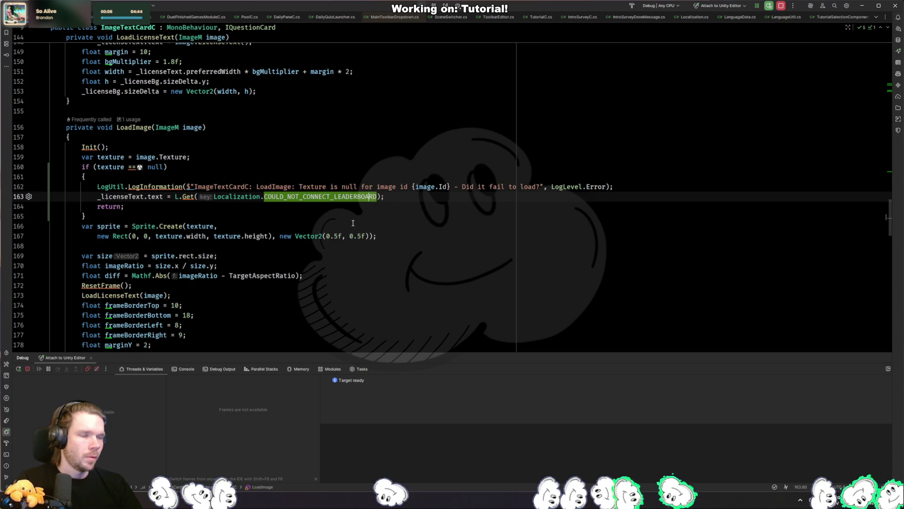
Step: Replace the localization key with SERVER_GENERIC_ERROR
{"action": "type", "text": "Error"}
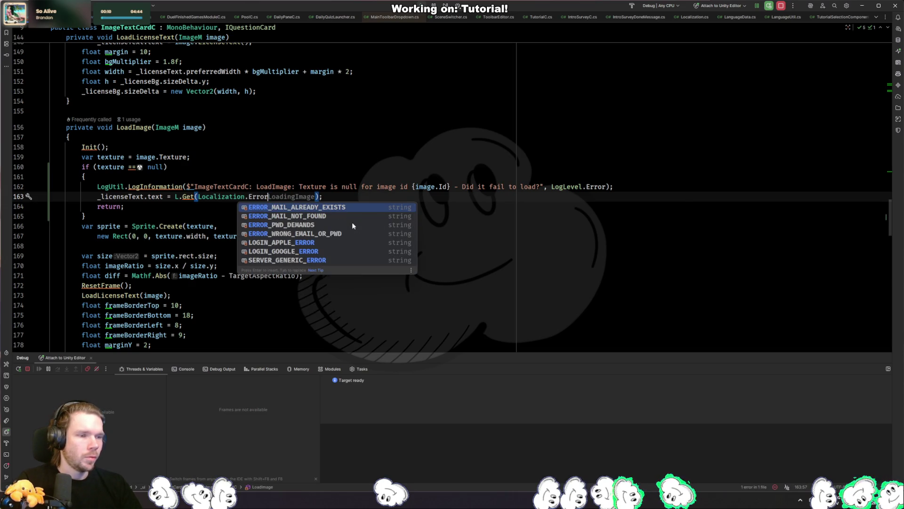
{"action": "key", "text": "Down"}
{"action": "key", "text": "Down"}
{"action": "key", "text": "Down"}
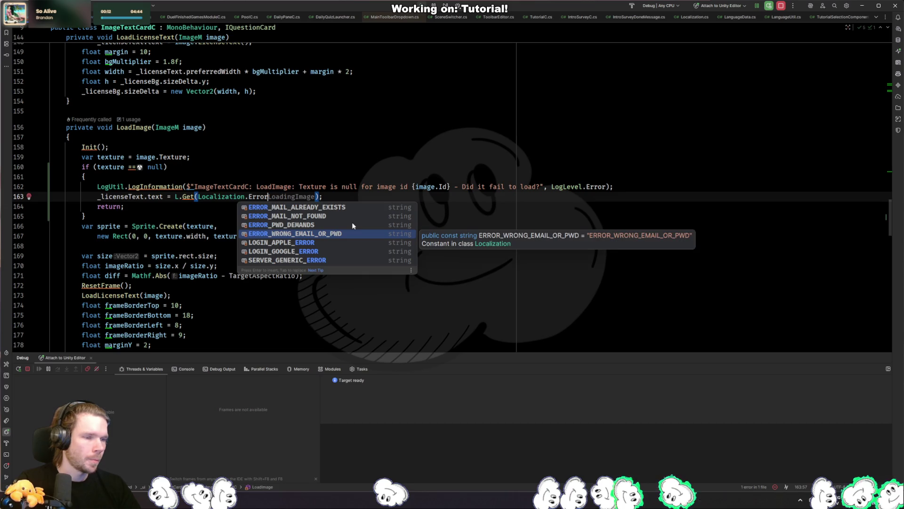
{"action": "key", "text": "Down"}
{"action": "key", "text": "Down"}
{"action": "key", "text": "Return"}
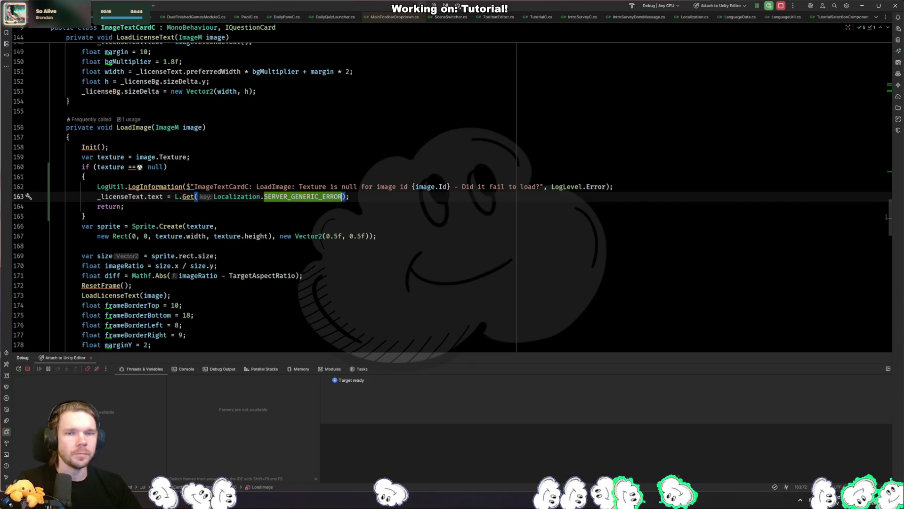
{"action": "key", "text": "alt+Tab"}
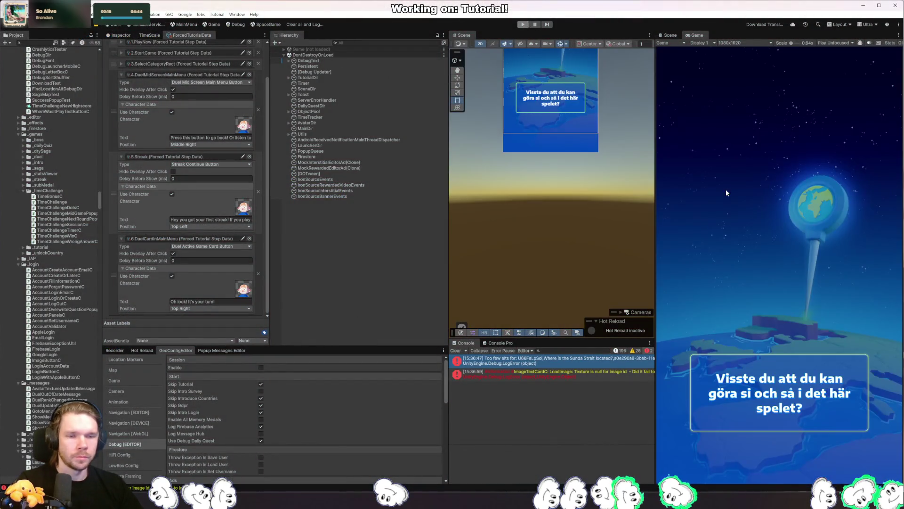
Step: Stop play mode, resume the debugger, and restart the game once Unity reloads the recompiled code
{"action": "key", "text": "ctrl+p"}
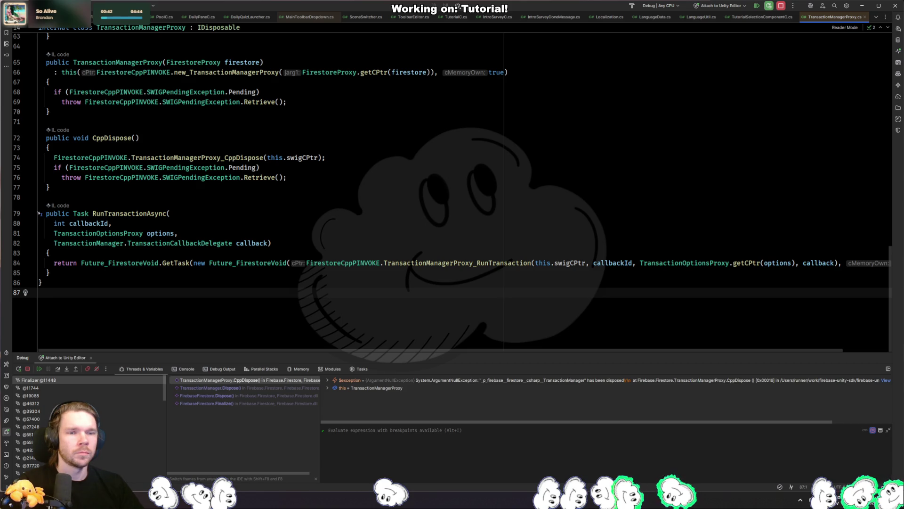
{"action": "key", "text": "F5"}
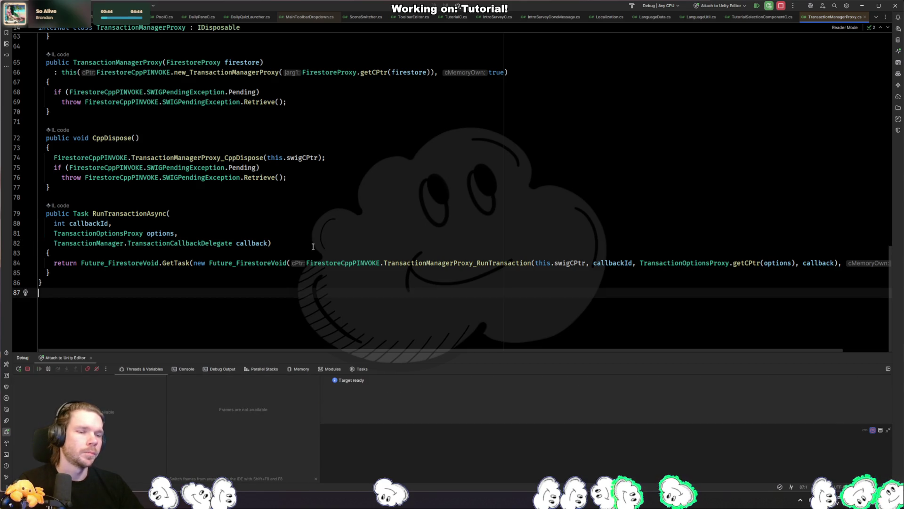
{"action": "key", "text": "alt+Tab"}
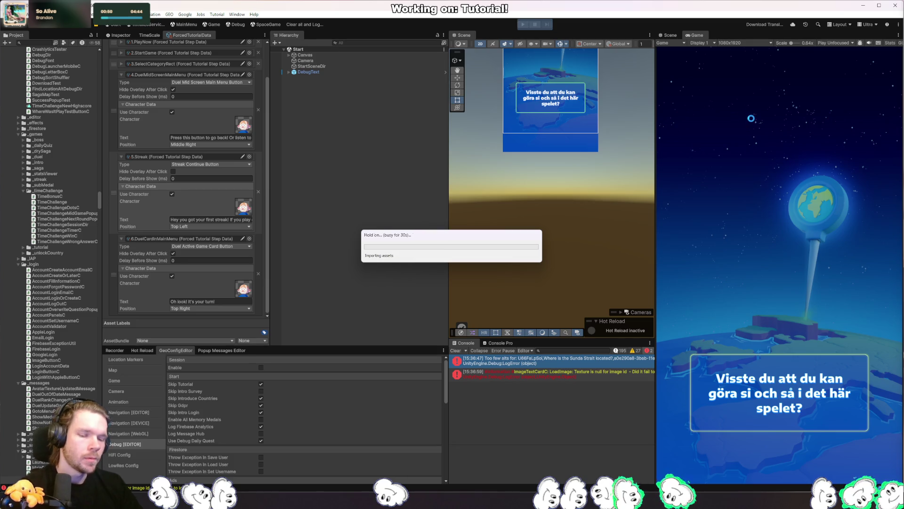
{"action": "key", "text": "alt+Tab"}
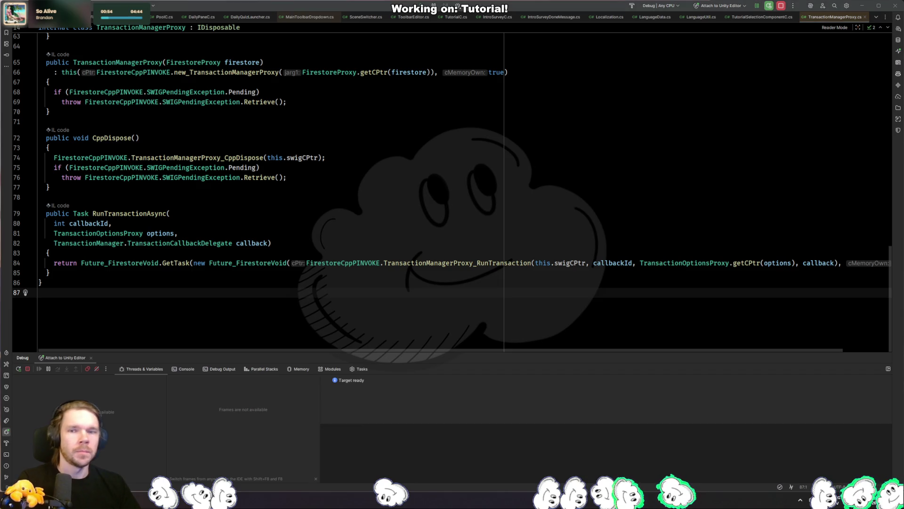
{"action": "key", "text": "alt+Tab"}
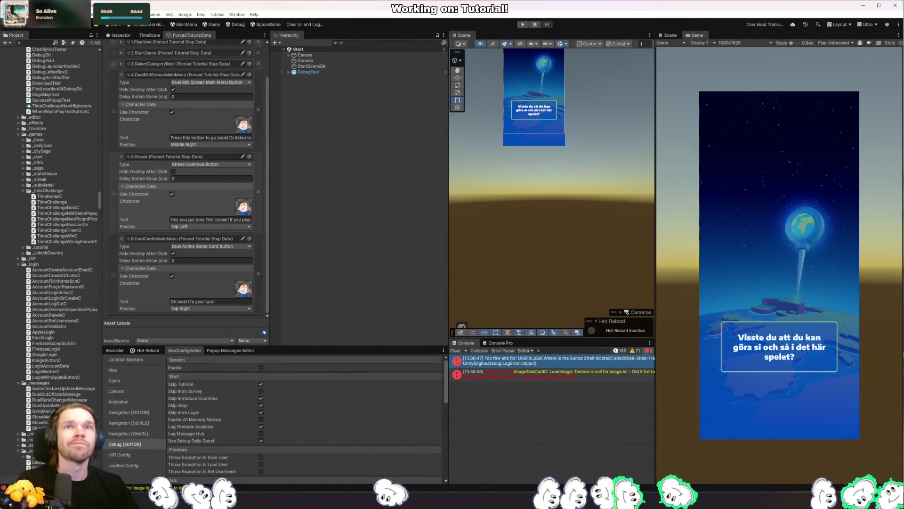
{"action": "key", "text": "ctrl+p"}
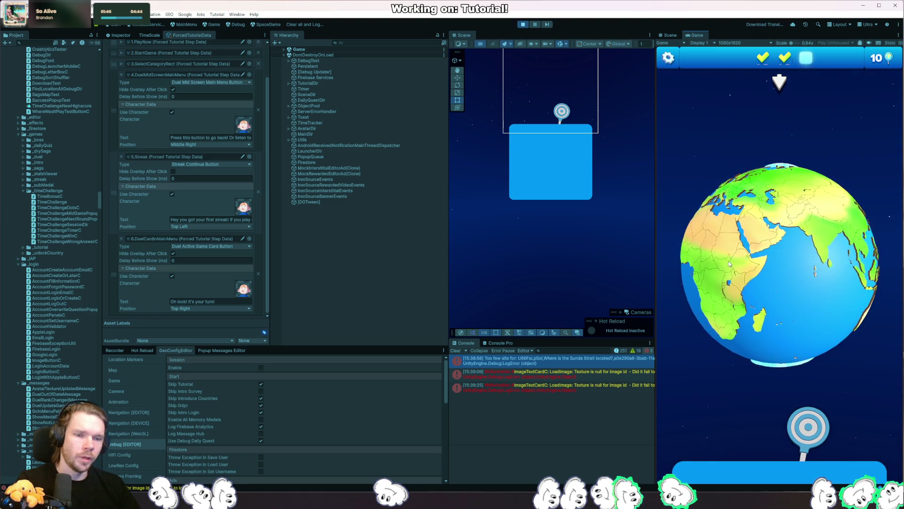
Step: Finish the quiz with pins near Australia, Indonesia, India and Sunda Strait, then close the JordGlobe+ offer
{"action": "left_click", "coordinate": [790, 362]}
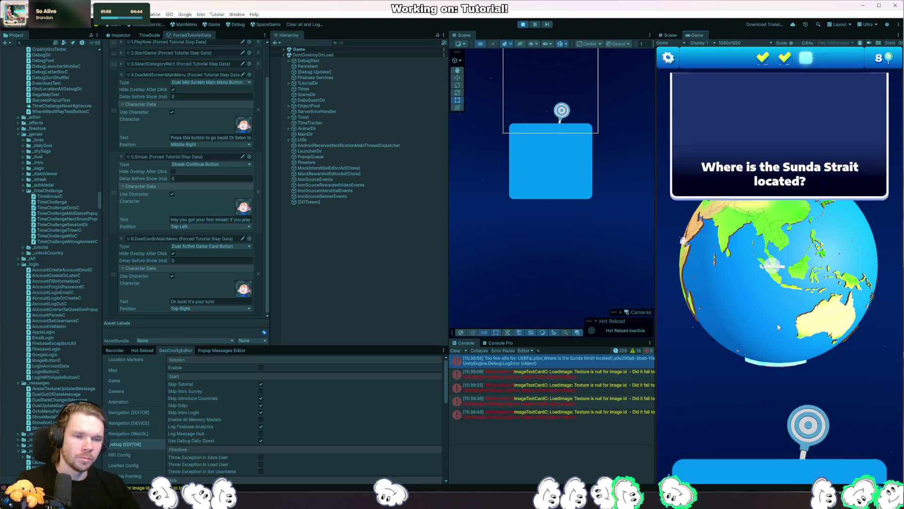
{"action": "left_click_drag", "start_coordinate": [815, 420], "coordinate": [805, 337]}
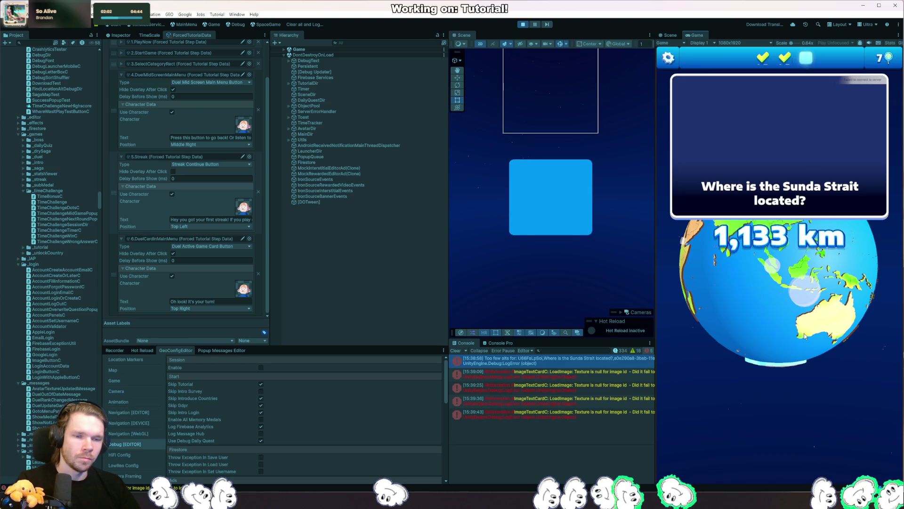
{"action": "mouse_move", "coordinate": [808, 424]}
{"action": "left_mouse_down"}
{"action": "mouse_move", "coordinate": [808, 353]}
{"action": "mouse_move", "coordinate": [739, 338]}
{"action": "mouse_move", "coordinate": [742, 317]}
{"action": "mouse_move", "coordinate": [862, 325]}
{"action": "mouse_move", "coordinate": [826, 305]}
{"action": "left_mouse_up"}
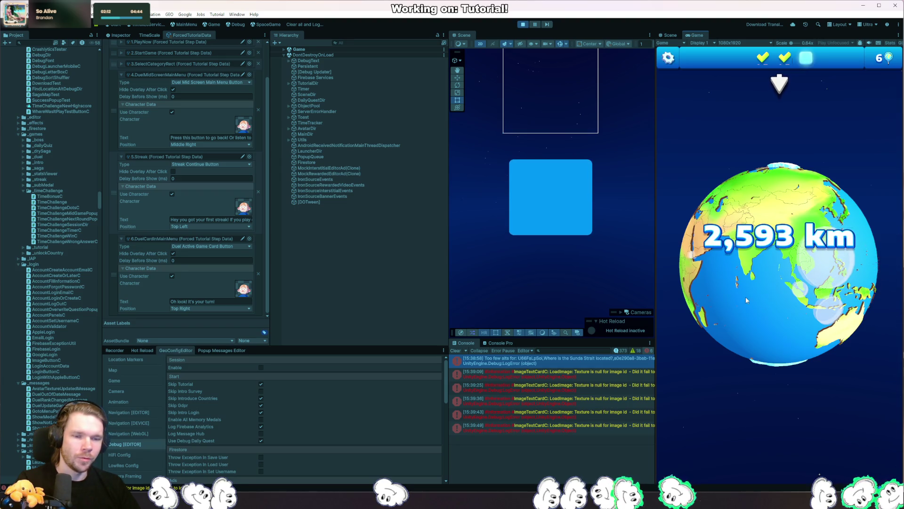
{"action": "left_click", "coordinate": [748, 319]}
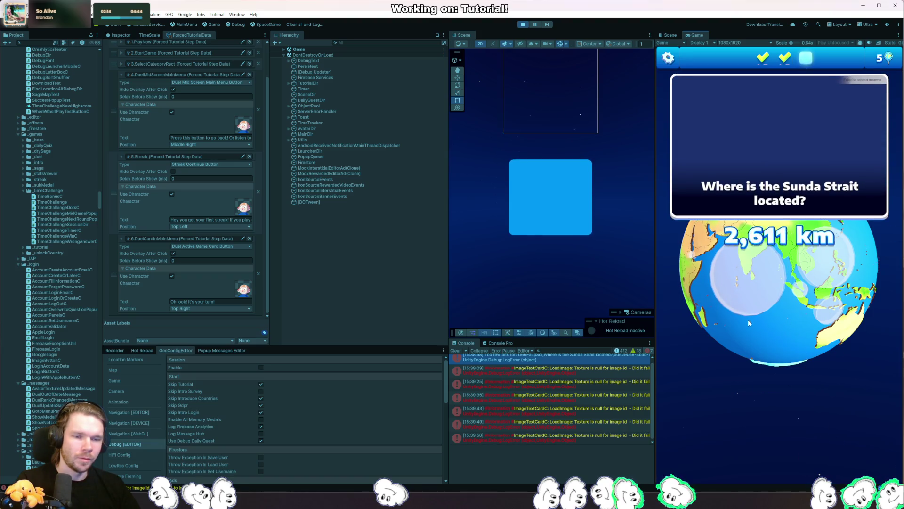
{"action": "left_click", "coordinate": [805, 349]}
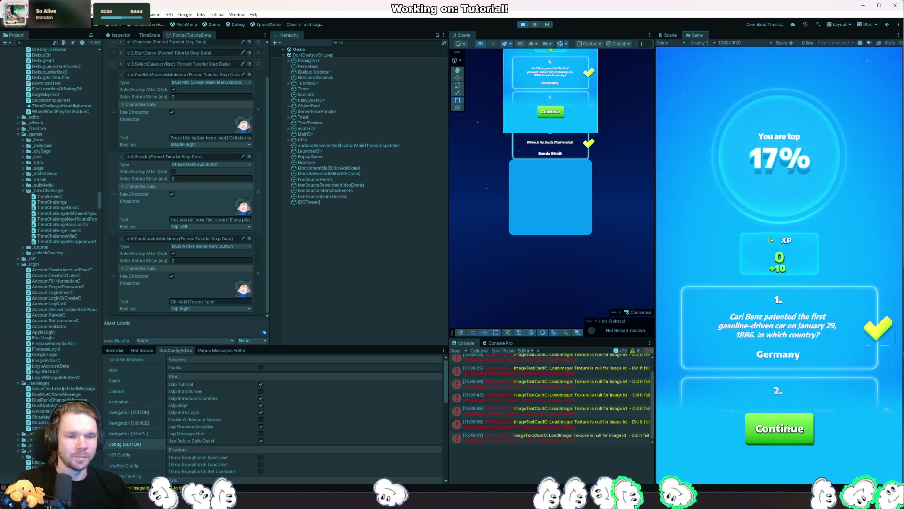
{"action": "left_click", "coordinate": [779, 427]}
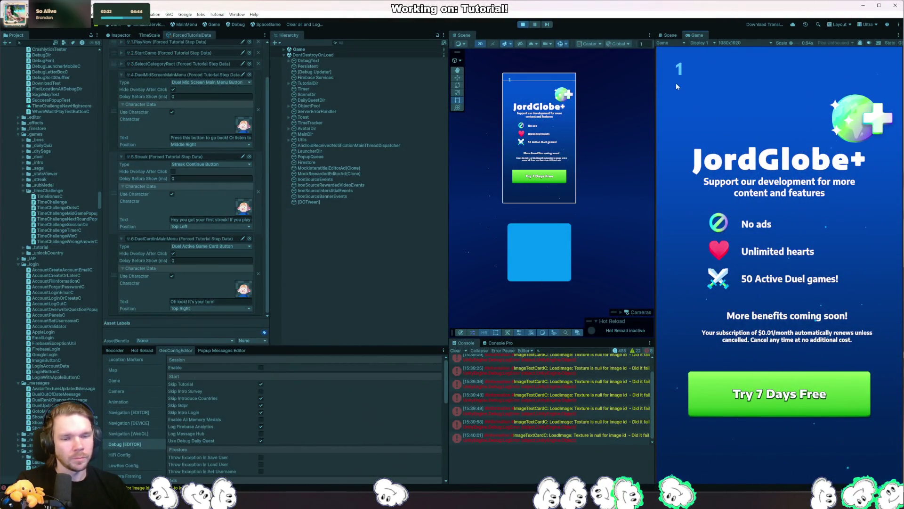
{"action": "left_click", "coordinate": [678, 68]}
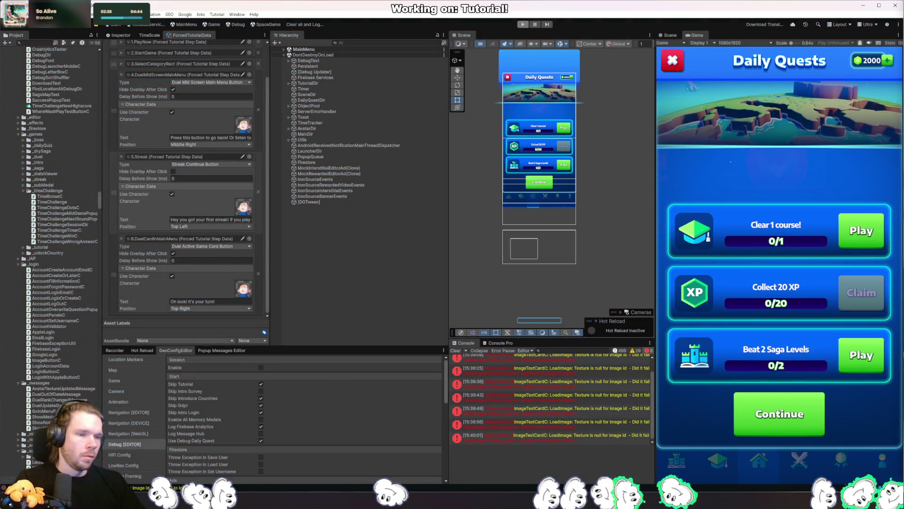
{"action": "key", "text": "alt+Tab"}
{"action": "left_click", "coordinate": [184, 211]}
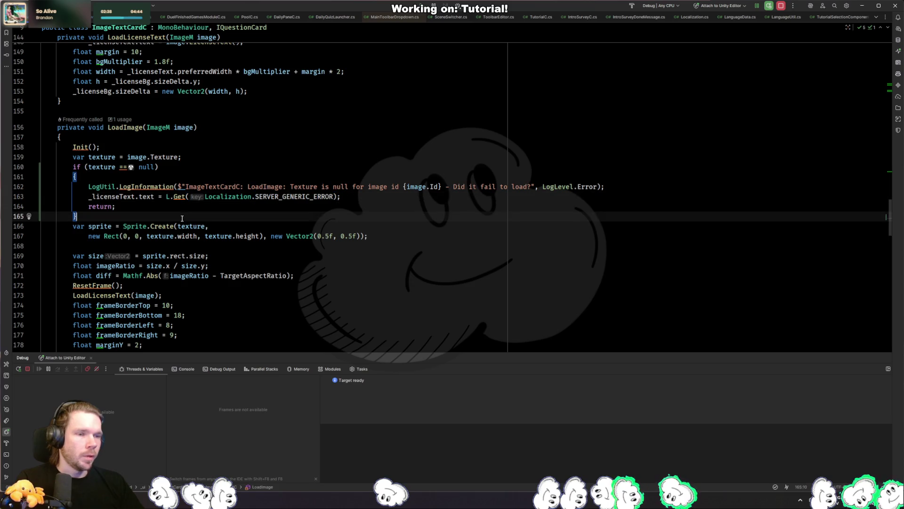
Step: In FileCache.cs, delete the success-branch error lines and uncomment the downloaded-texture callback
{"action": "key", "text": "ctrl+Tab"}
{"action": "key", "text": "ctrl+Tab"}
{"action": "key", "text": "ctrl+Tab"}
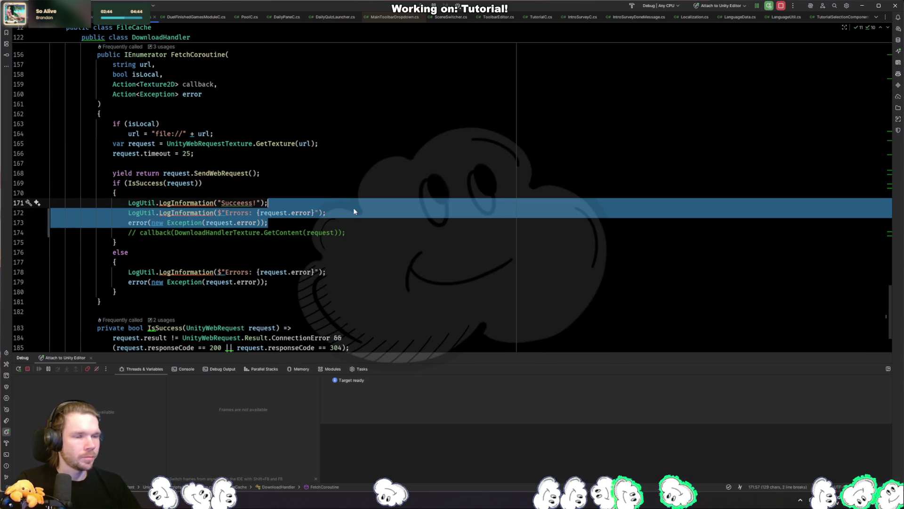
{"action": "key", "text": "Delete"}
{"action": "key", "text": "ctrl+slash"}
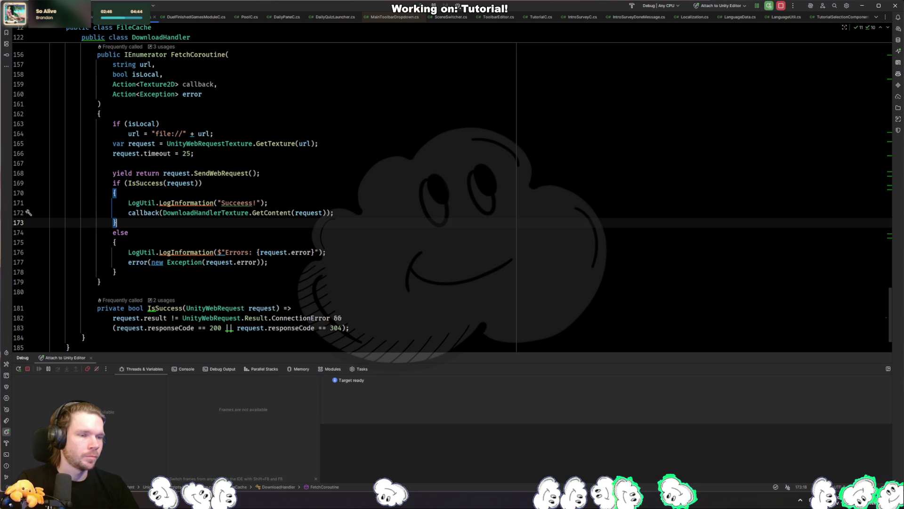
{"action": "key", "text": "alt+Tab"}
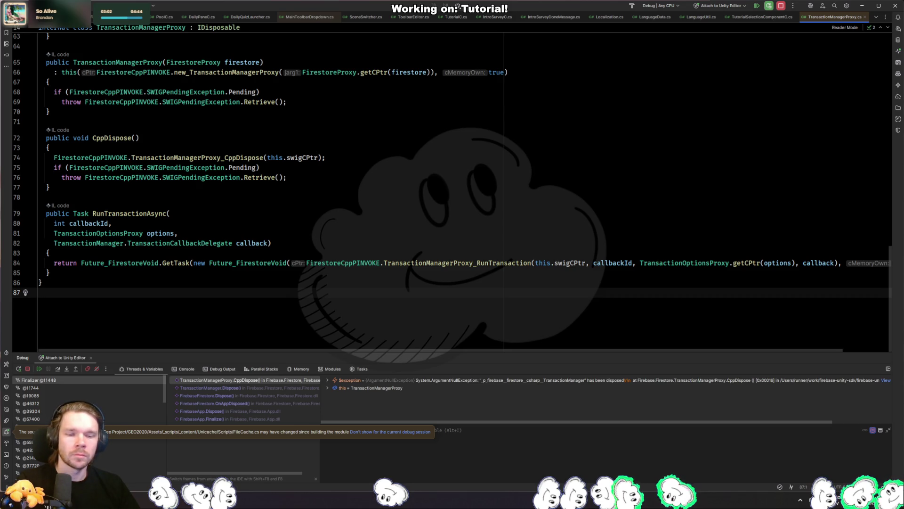
Step: Resume the paused debug session and switch to the Unity Editor running the game
{"action": "key", "text": "F5"}
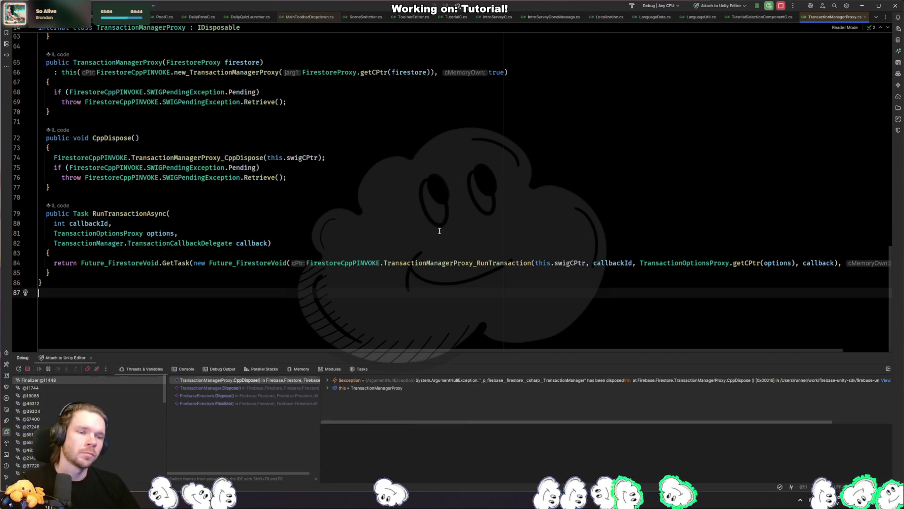
{"action": "key", "text": "alt+Tab"}
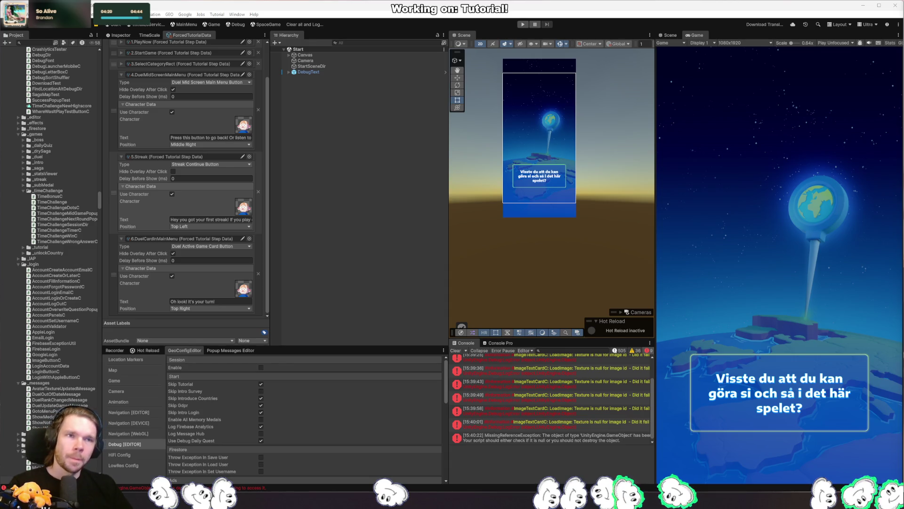
Step: Open WhereWasItSessionMultiplayerDir.cs by searching for 'wherewasit'
{"action": "key", "text": "ctrl+shift+t"}
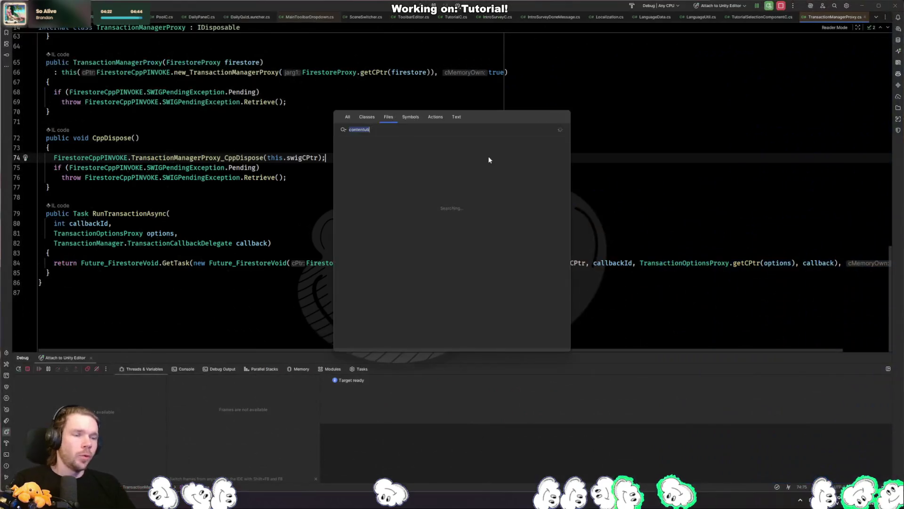
{"action": "type", "text": "wherewasit"}
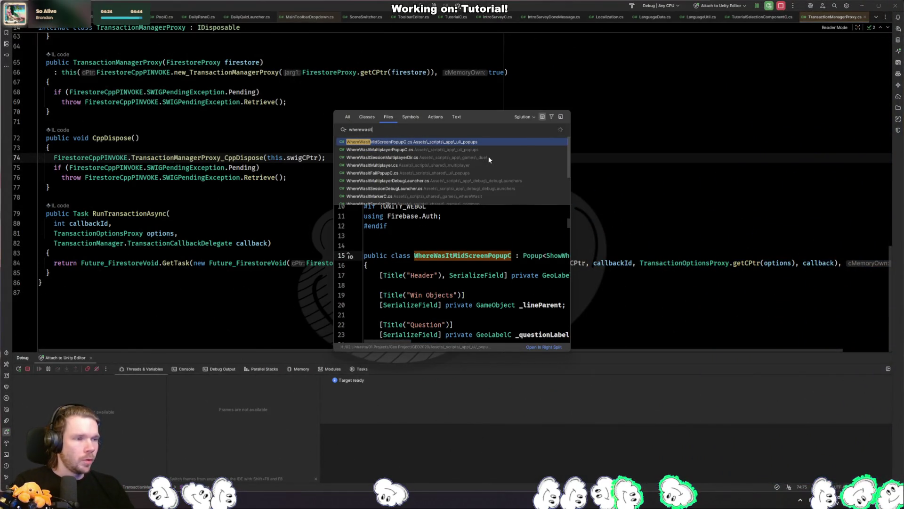
{"action": "left_click", "coordinate": [489, 158]}
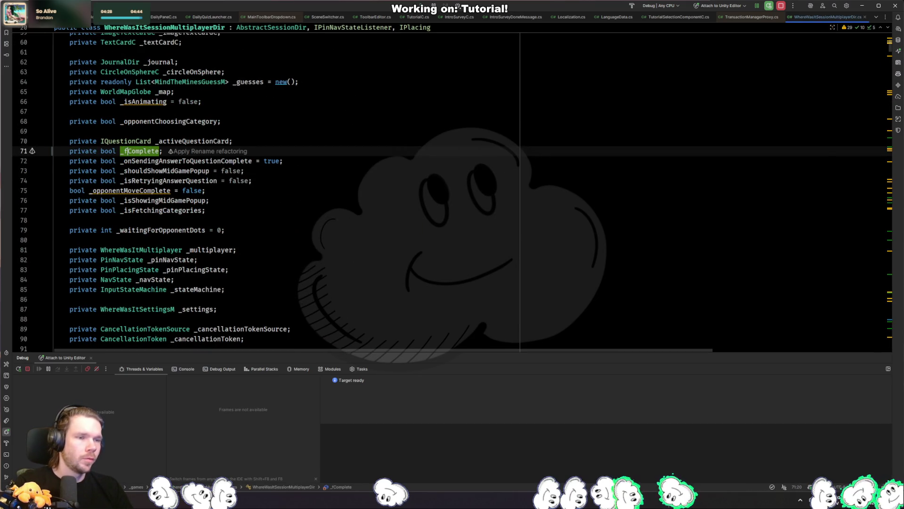
Step: Find the OnGuess( call and go to the OnGuess method declaration
{"action": "key", "text": "ctrl+f"}
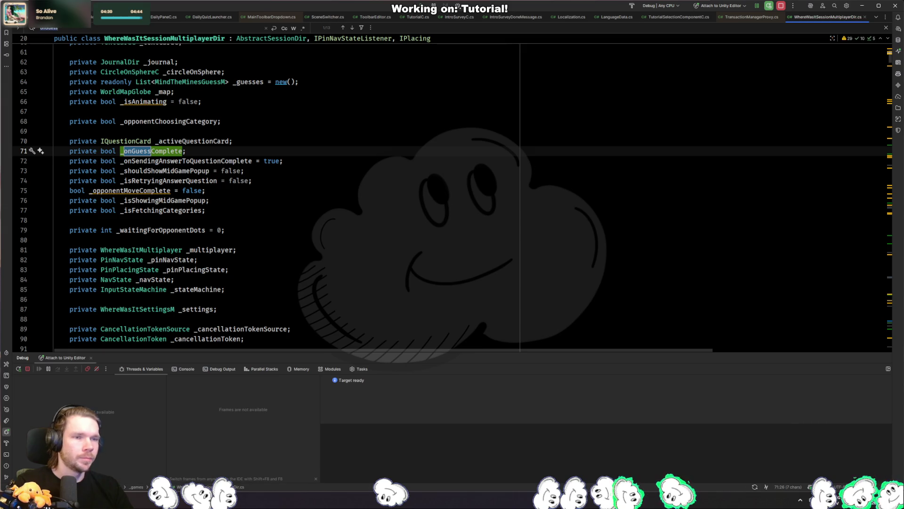
{"action": "type", "text": "("}
{"action": "key", "text": "Return"}
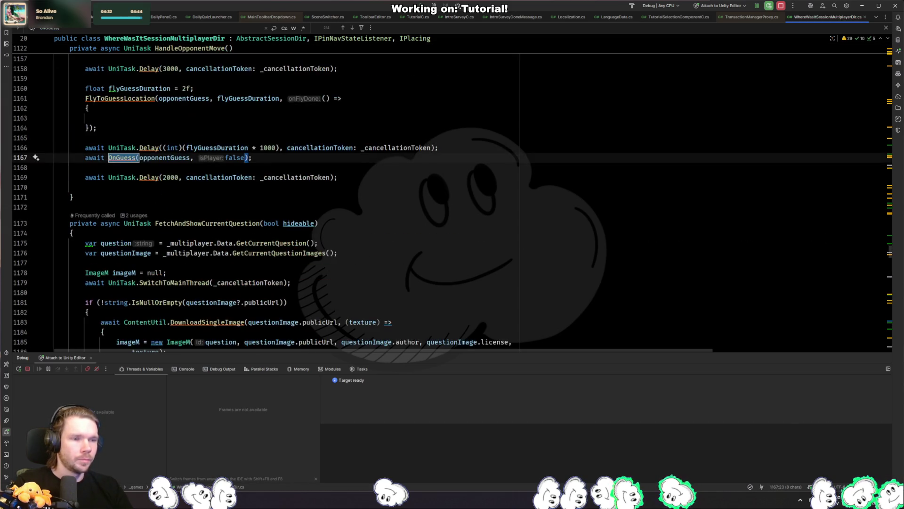
{"action": "key", "text": "Escape"}
{"action": "key", "text": "F12"}
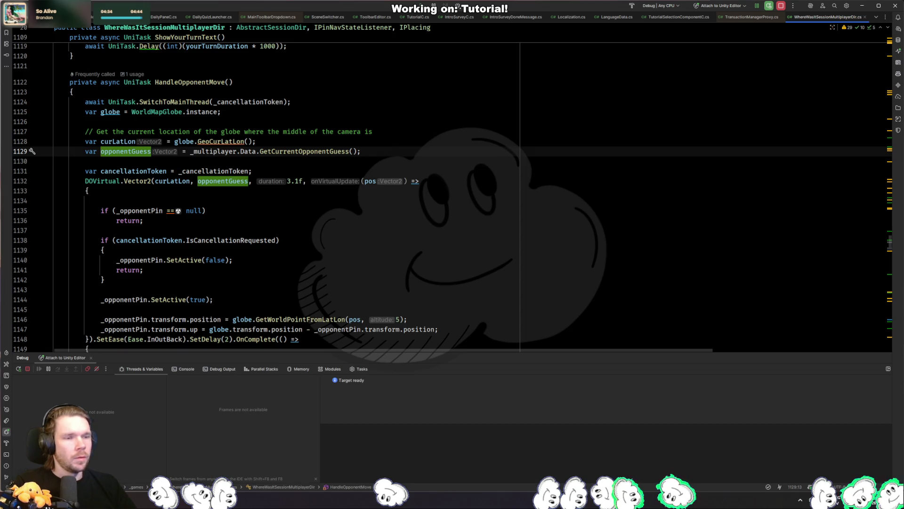
{"action": "key", "text": "ctrl+f"}
{"action": "key", "text": "Return"}
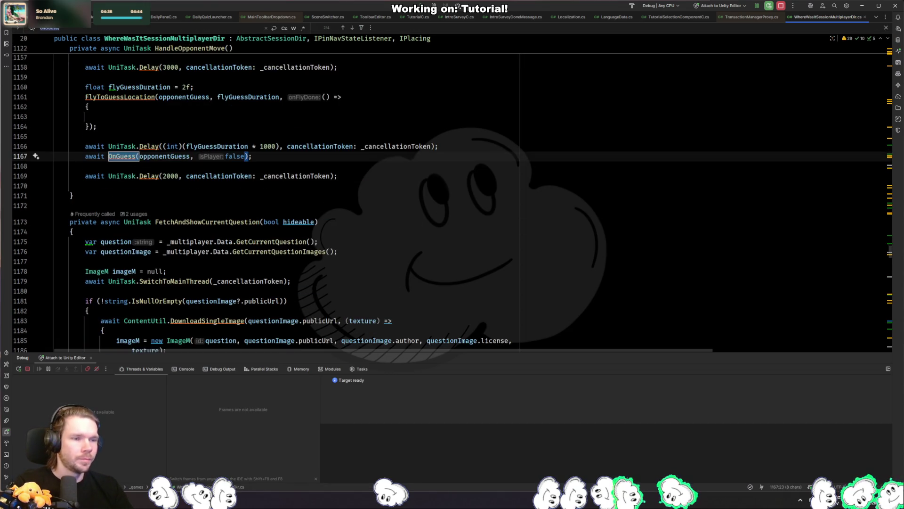
{"action": "key", "text": "Escape"}
{"action": "key", "text": "F12"}
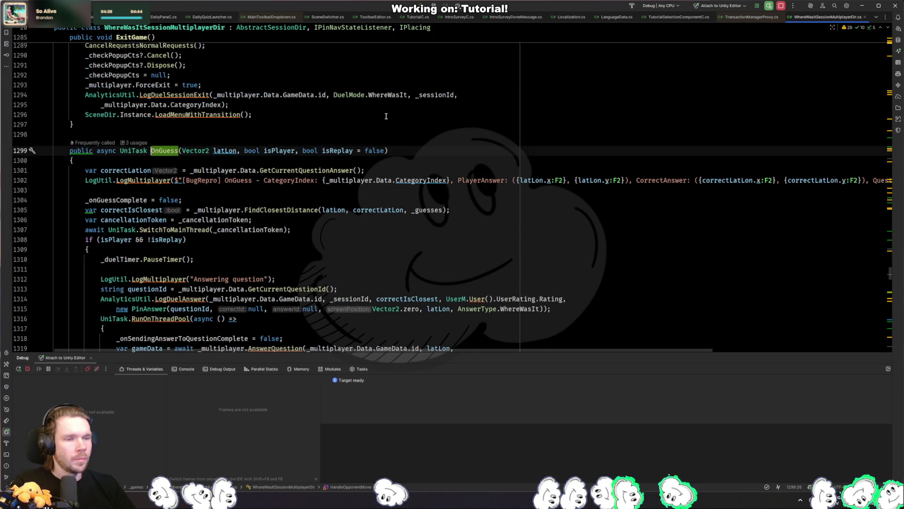
Step: Select the player-answer block of OnGuess, lines 1310 to 1344
{"action": "scroll", "coordinate": [126, 150], "scroll_direction": "down", "scroll_amount": 20}
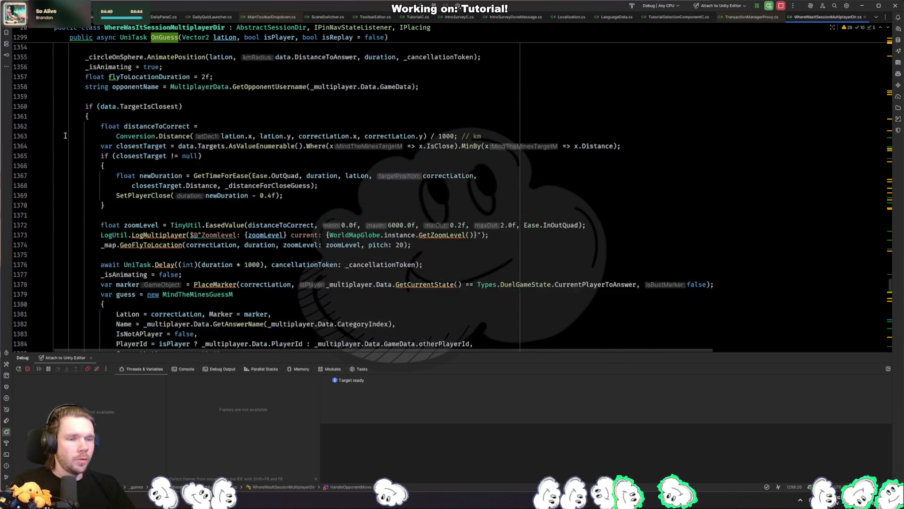
{"action": "scroll", "coordinate": [62, 129], "scroll_direction": "down", "scroll_amount": 8}
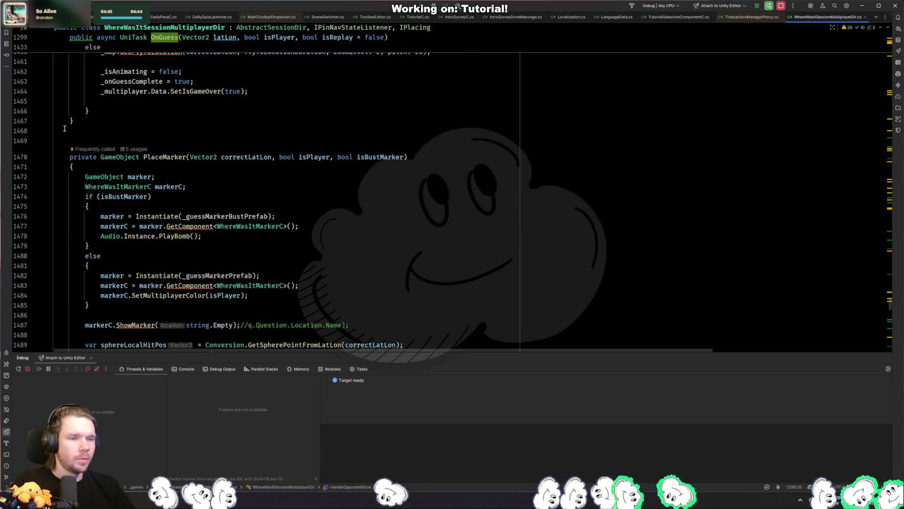
{"action": "scroll", "coordinate": [135, 129], "scroll_direction": "up", "scroll_amount": 5}
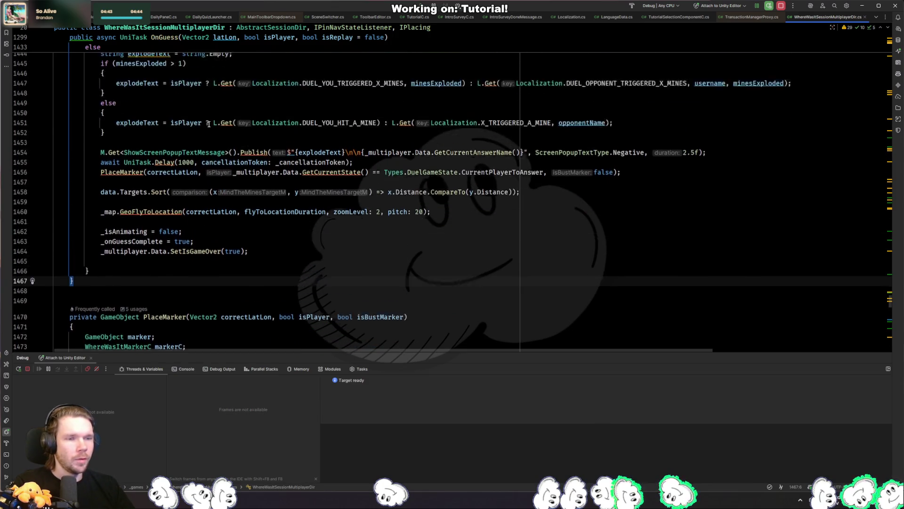
{"action": "scroll", "coordinate": [188, 128], "scroll_direction": "down", "scroll_amount": 2}
{"action": "scroll", "coordinate": [184, 129], "scroll_direction": "up", "scroll_amount": 4}
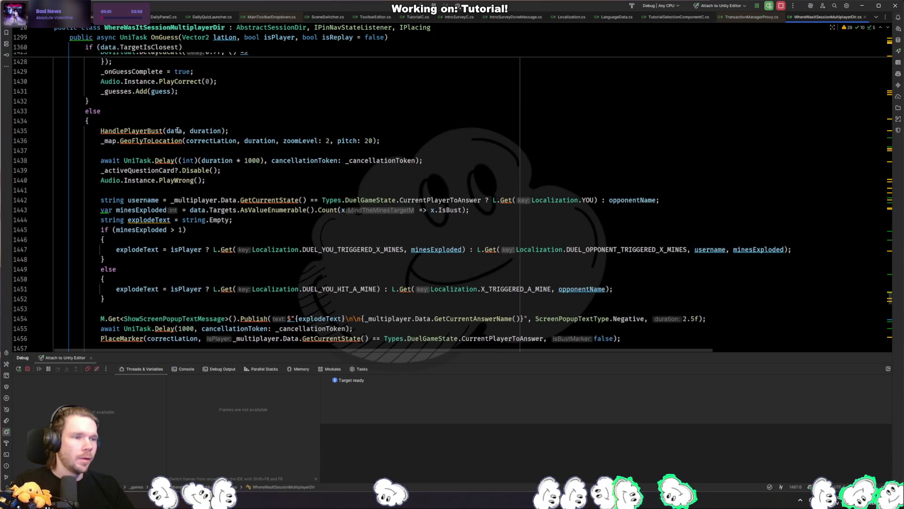
{"action": "scroll", "coordinate": [152, 223], "scroll_direction": "up", "scroll_amount": 4}
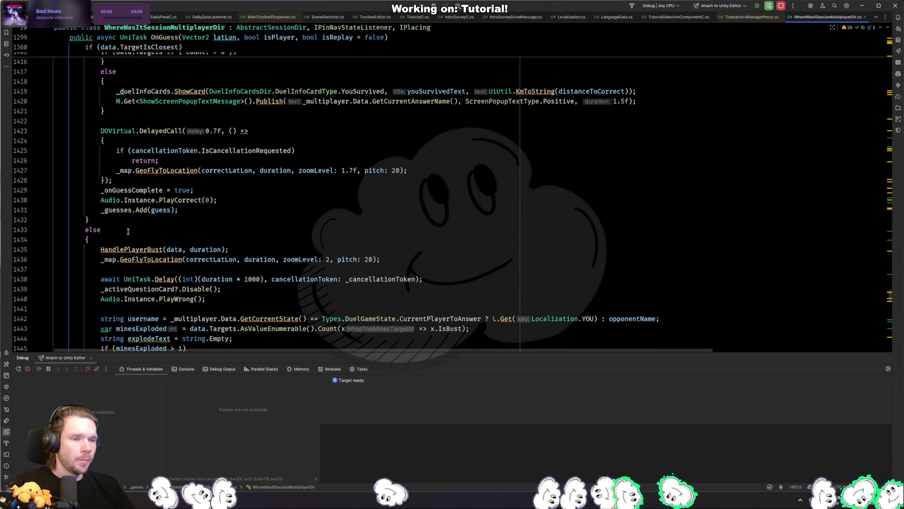
{"action": "scroll", "coordinate": [128, 232], "scroll_direction": "up", "scroll_amount": 14}
{"action": "scroll", "coordinate": [126, 229], "scroll_direction": "up", "scroll_amount": 13}
{"action": "scroll", "coordinate": [127, 229], "scroll_direction": "up", "scroll_amount": 16}
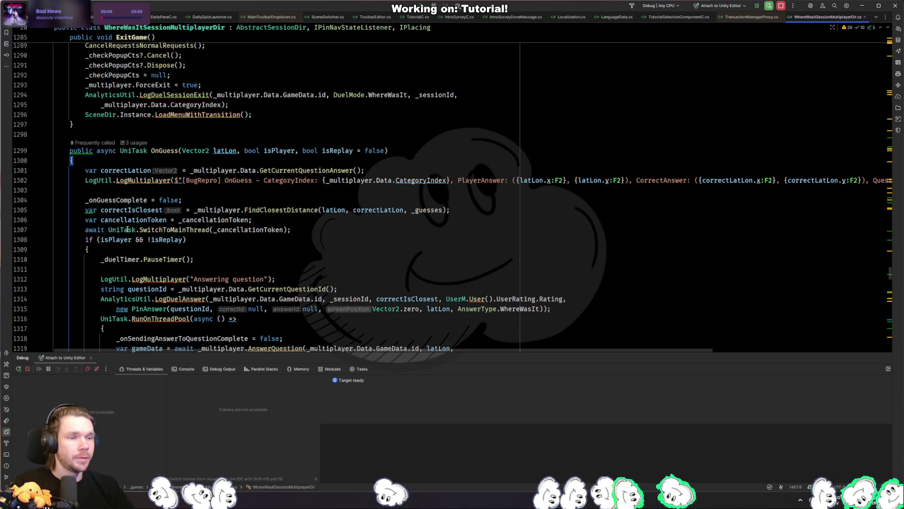
{"action": "left_click", "coordinate": [222, 240]}
{"action": "scroll", "coordinate": [222, 240], "scroll_direction": "down", "scroll_amount": 5}
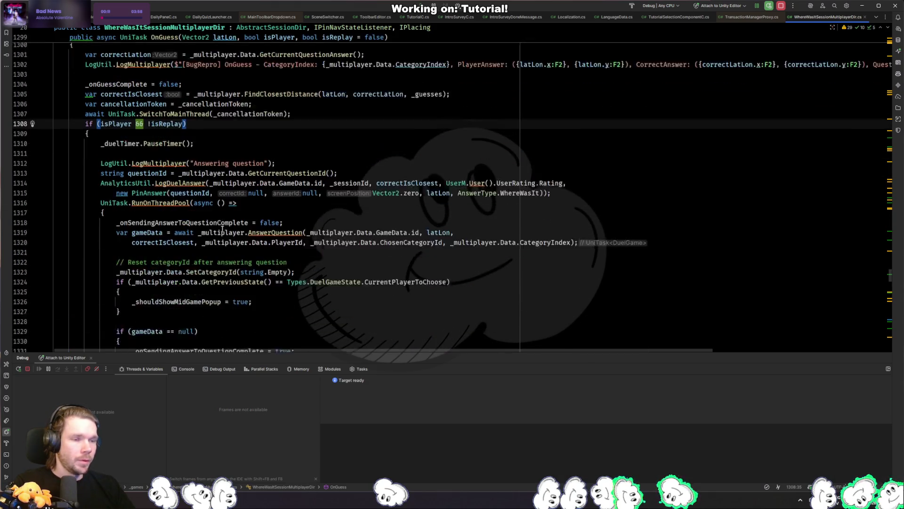
{"action": "left_click", "coordinate": [186, 230]}
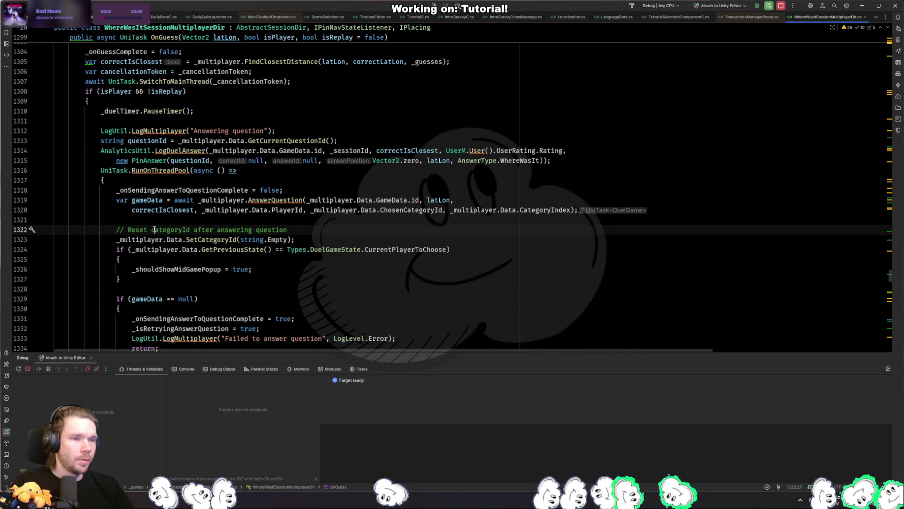
{"action": "scroll", "coordinate": [154, 229], "scroll_direction": "down", "scroll_amount": 2}
{"action": "scroll", "coordinate": [154, 229], "scroll_direction": "down", "scroll_amount": 3}
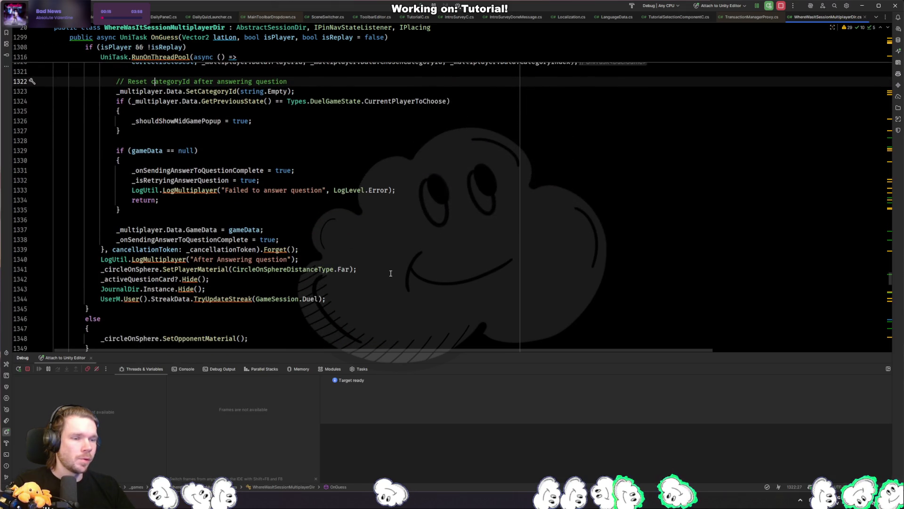
{"action": "left_click", "coordinate": [355, 300]}
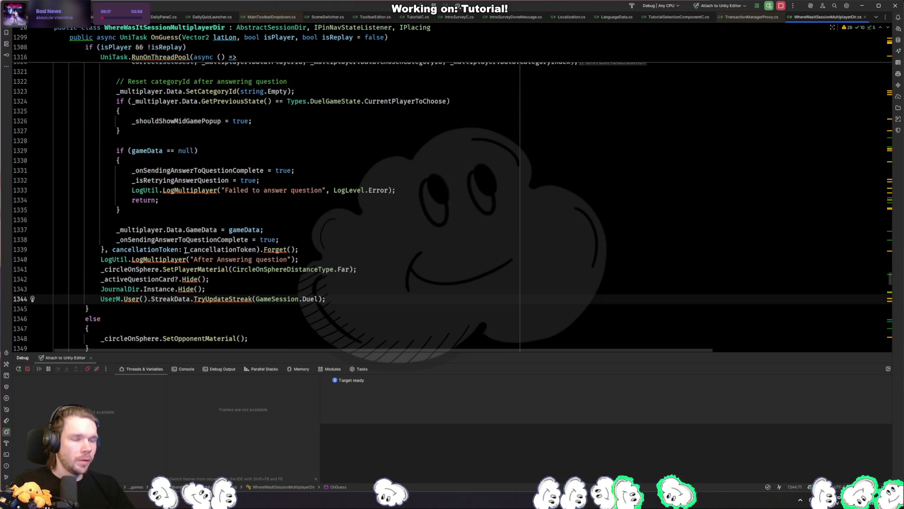
{"action": "scroll", "coordinate": [296, 242], "scroll_direction": "up", "scroll_amount": 7}
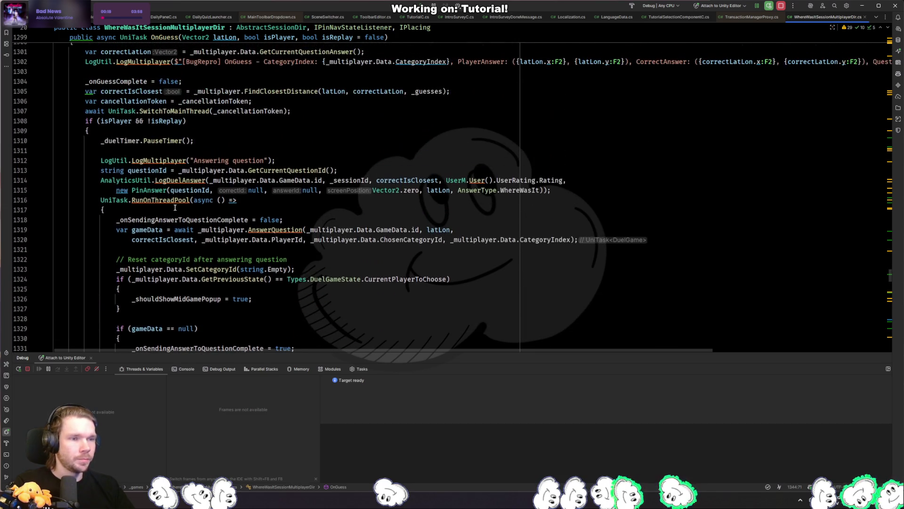
{"action": "left_click", "coordinate": [100, 142], "text": "shift"}
Step: Extract the selected player-answer block into a method named HandlePlayerGuess
{"action": "key", "text": "ctrl+alt+m"}
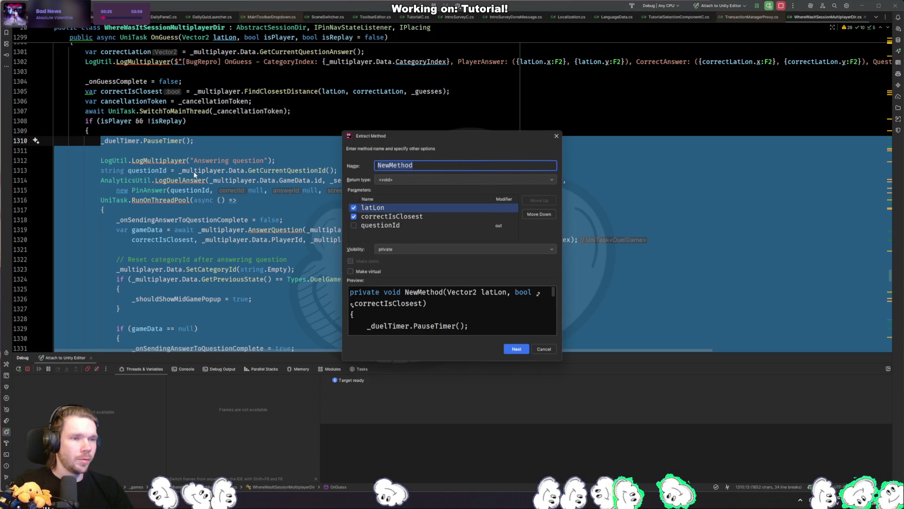
{"action": "type", "text": "HandlePlay"}
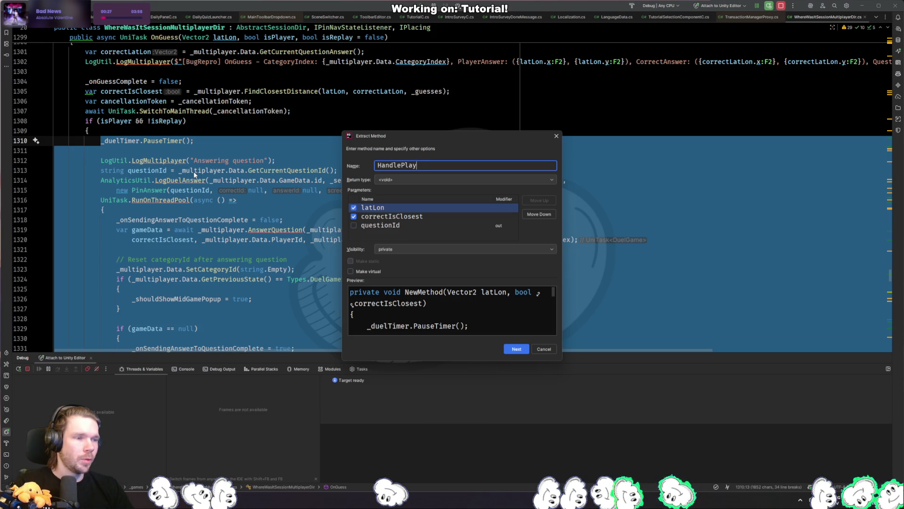
{"action": "type", "text": "erGuess"}
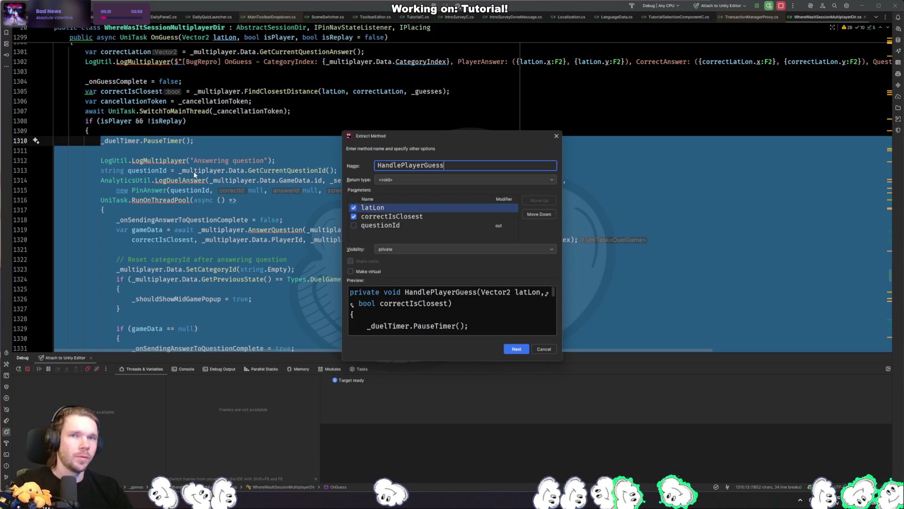
{"action": "key", "text": "Return"}
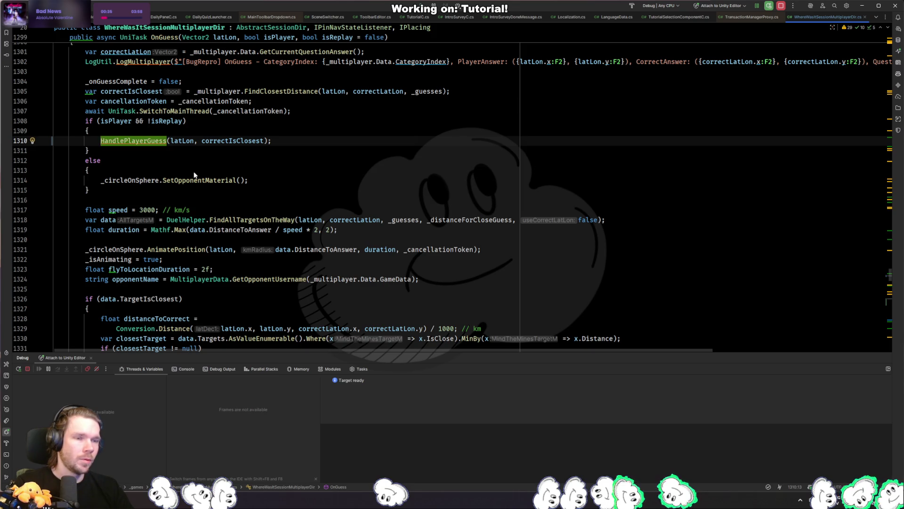
Step: Select the whole correct-guess block from the closest-target check down to line 1397
{"action": "key", "text": "Down"}
{"action": "key", "text": "Down"}
{"action": "key", "text": "Down"}
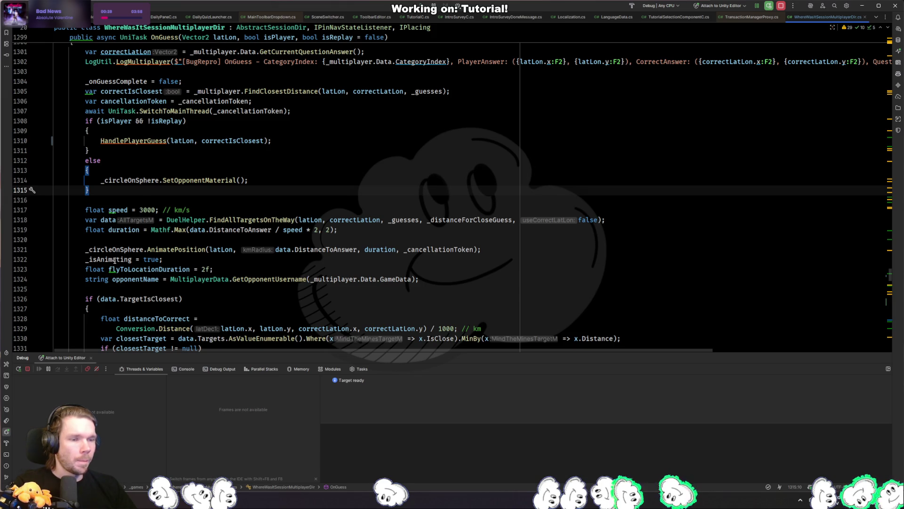
{"action": "left_click", "coordinate": [144, 288]}
{"action": "scroll", "coordinate": [132, 264], "scroll_direction": "down", "scroll_amount": 10}
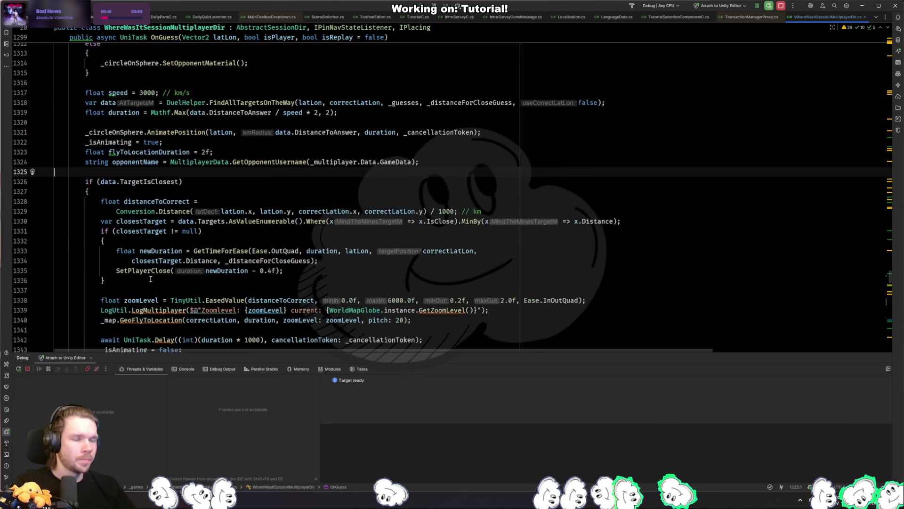
{"action": "scroll", "coordinate": [121, 252], "scroll_direction": "down", "scroll_amount": 12}
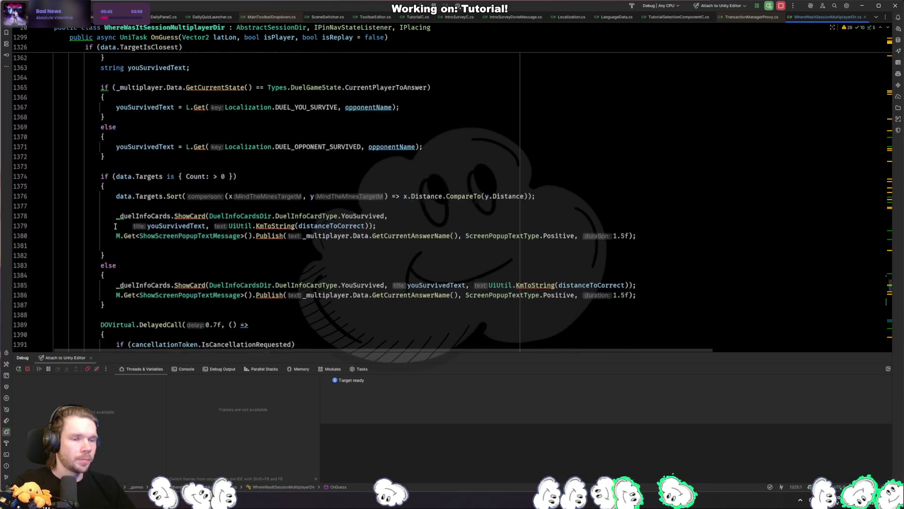
{"action": "left_click", "coordinate": [192, 263]}
{"action": "scroll", "coordinate": [107, 245], "scroll_direction": "up", "scroll_amount": 20}
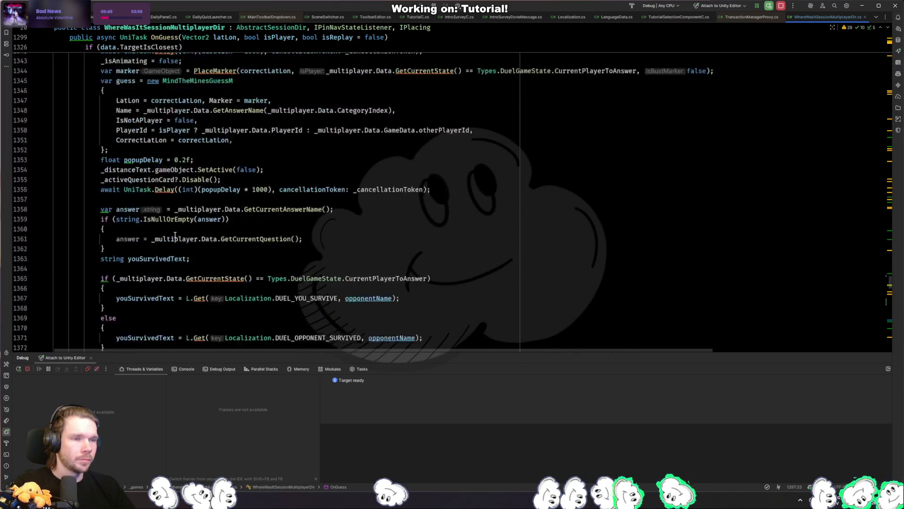
{"action": "left_click", "coordinate": [101, 229], "text": "shift"}
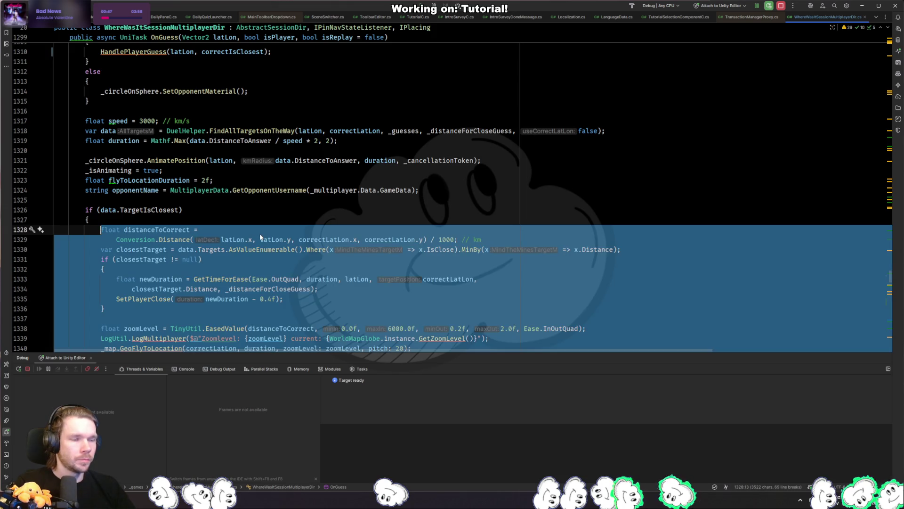
Step: Extract the correct-guess block as a method named HandleGuessIsCorrect
{"action": "key", "text": "ctrl+alt+m"}
{"action": "key", "text": "Return"}
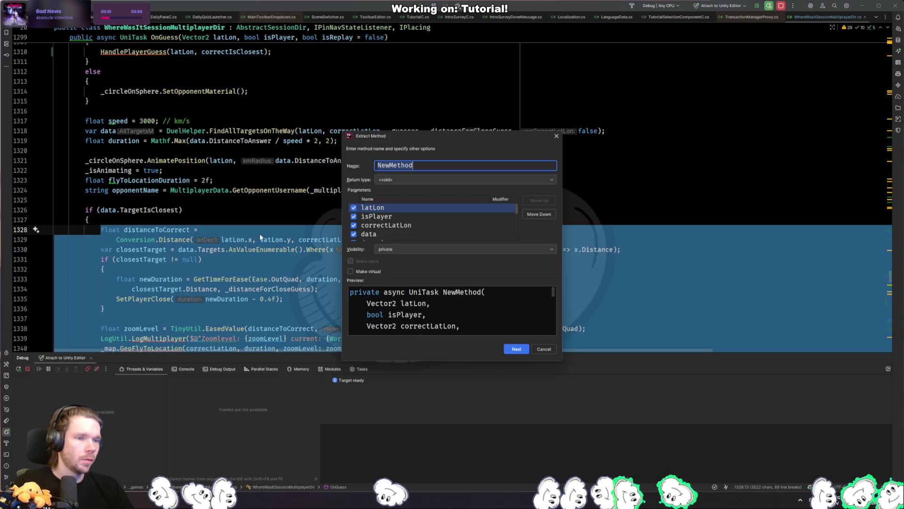
{"action": "type", "text": "GuessIsCorrect"}
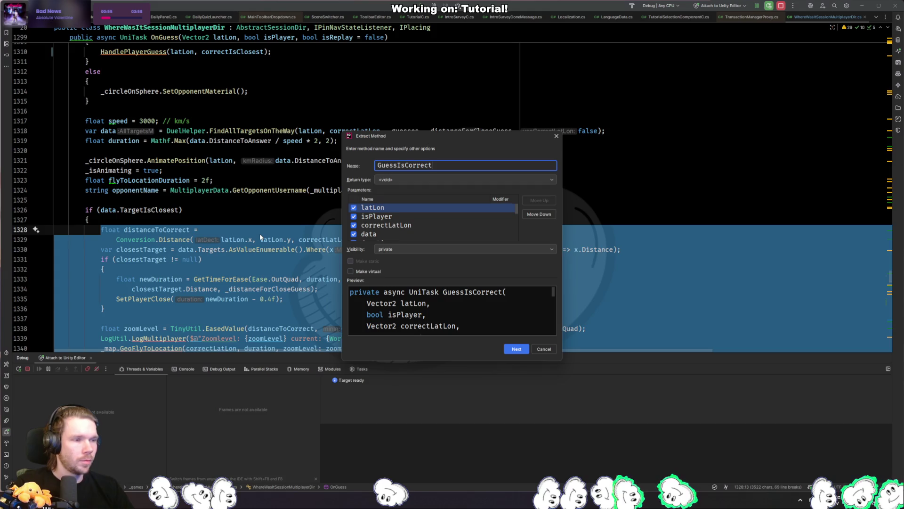
{"action": "key", "text": "Home"}
{"action": "type", "text": "Handle"}
{"action": "key", "text": "Return"}
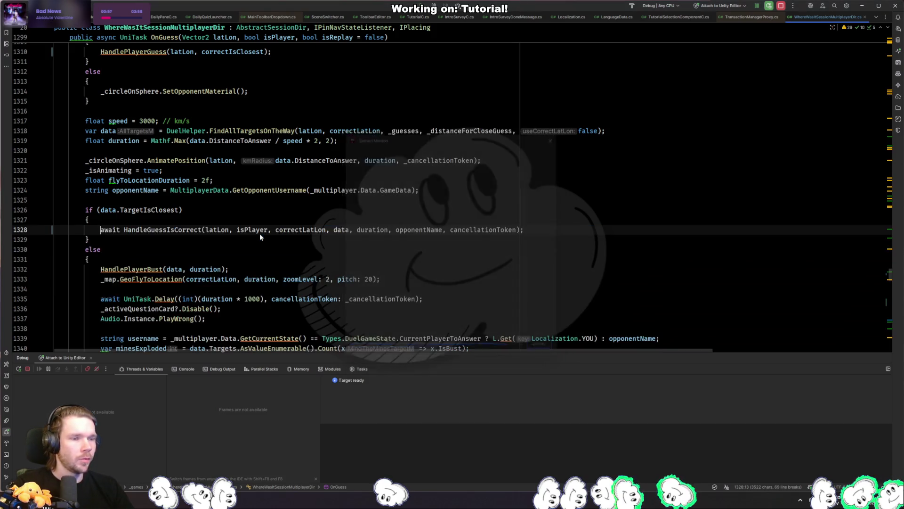
Step: Select the whole body of the wrong-guess else branch
{"action": "scroll", "coordinate": [259, 233], "scroll_direction": "down", "scroll_amount": 3}
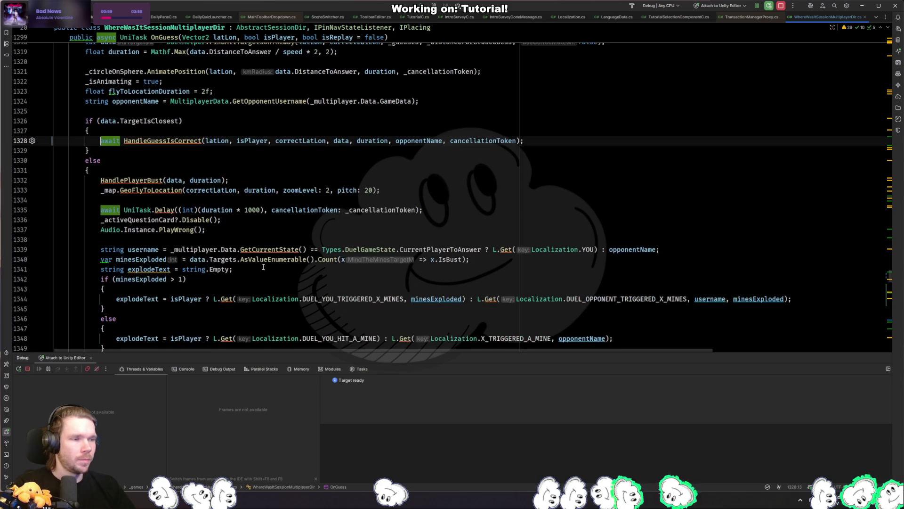
{"action": "left_click", "coordinate": [179, 239]}
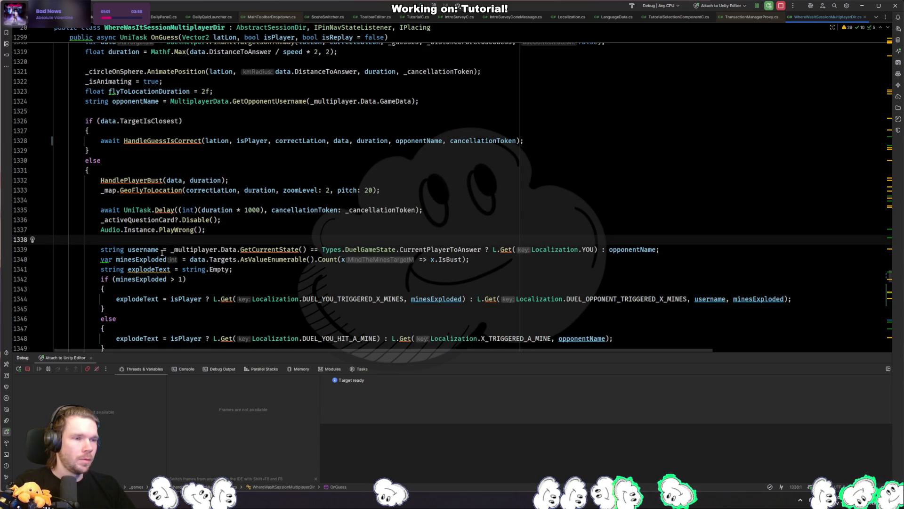
{"action": "scroll", "coordinate": [162, 254], "scroll_direction": "down", "scroll_amount": 8}
{"action": "left_click", "coordinate": [249, 230]}
{"action": "scroll", "coordinate": [203, 194], "scroll_direction": "up", "scroll_amount": 5}
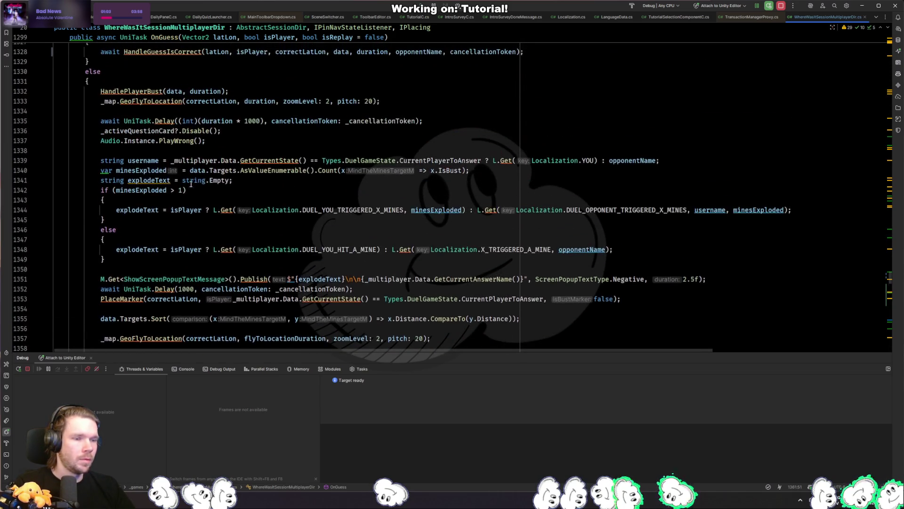
{"action": "left_click", "coordinate": [101, 92], "text": "shift"}
Step: Extract the selected else-branch body as a method named HandleGuessIsWrong
{"action": "key", "text": "ctrl+alt+m"}
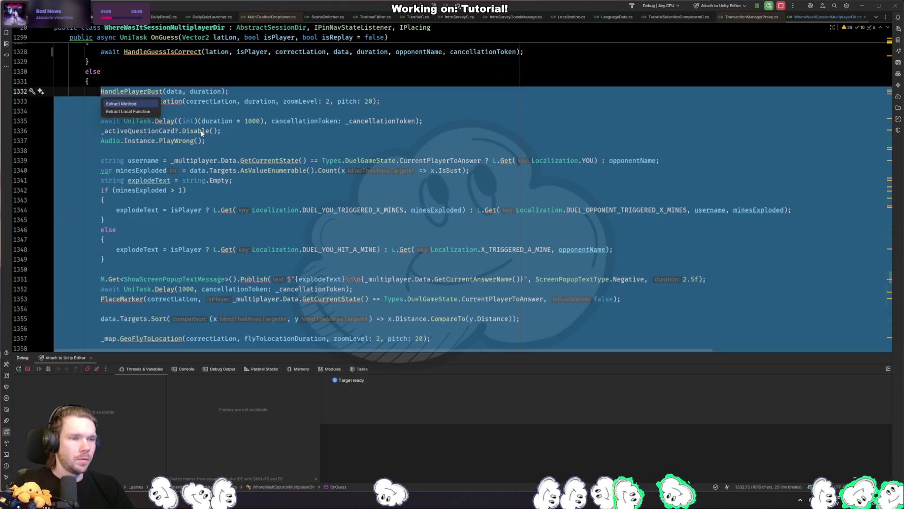
{"action": "type", "text": "HandleGuess"}
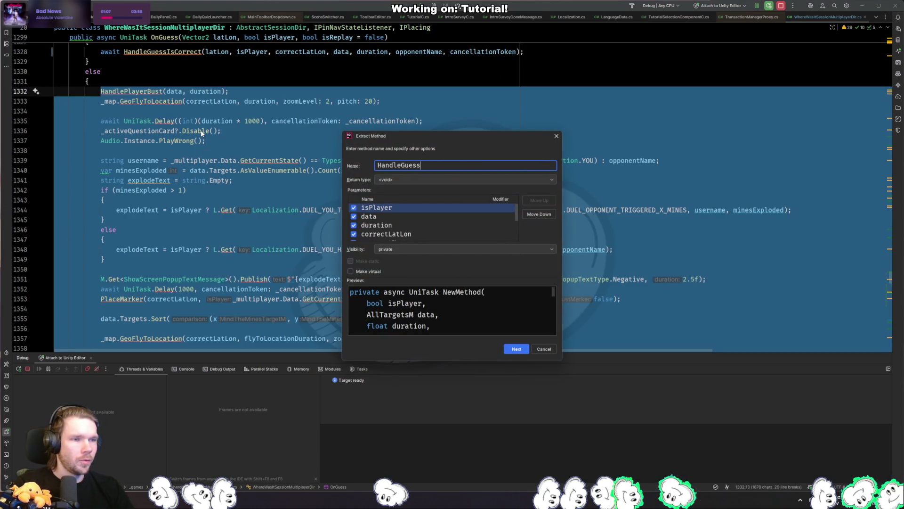
{"action": "type", "text": "IsWrong"}
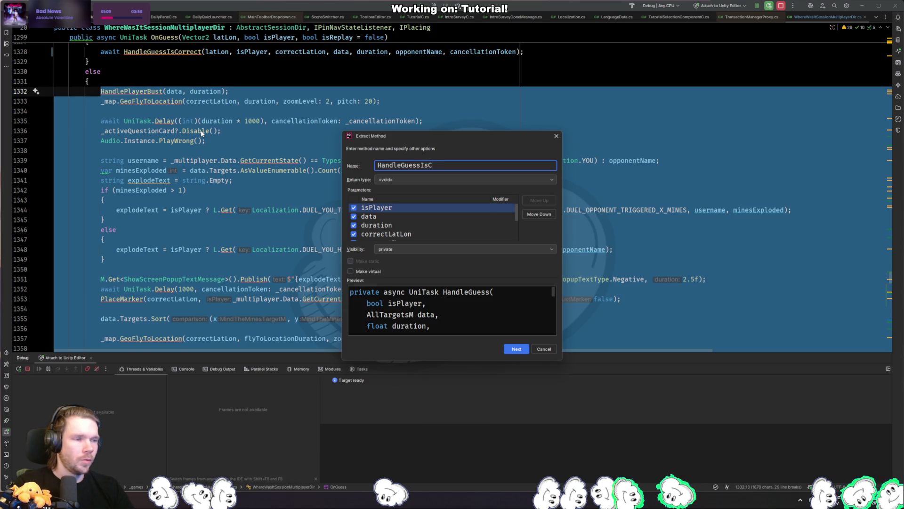
{"action": "key", "text": "Return"}
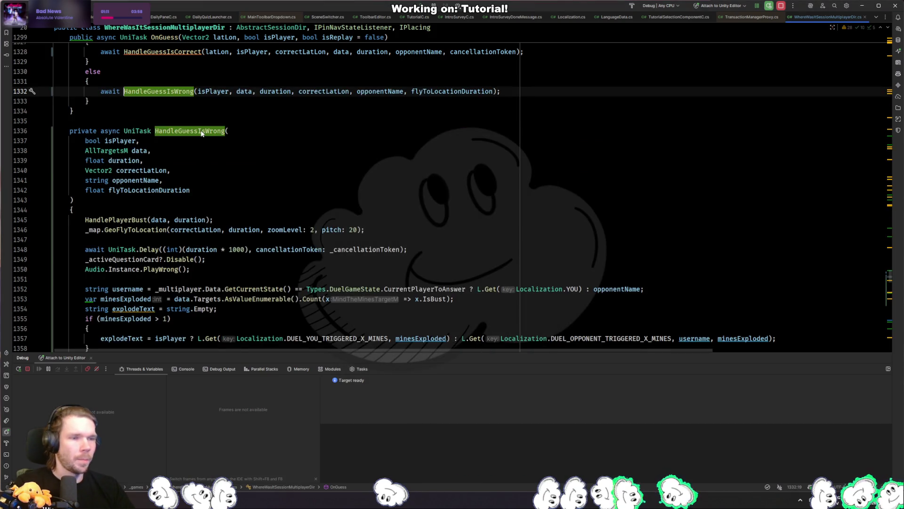
Step: Review the new HandleGuessIsCorrect and HandleGuessIsWrong calls in OnGuess's if/else
{"action": "scroll", "coordinate": [310, 259], "scroll_direction": "up", "scroll_amount": 5}
{"action": "left_click", "coordinate": [310, 259]}
{"action": "left_click", "coordinate": [198, 201]}
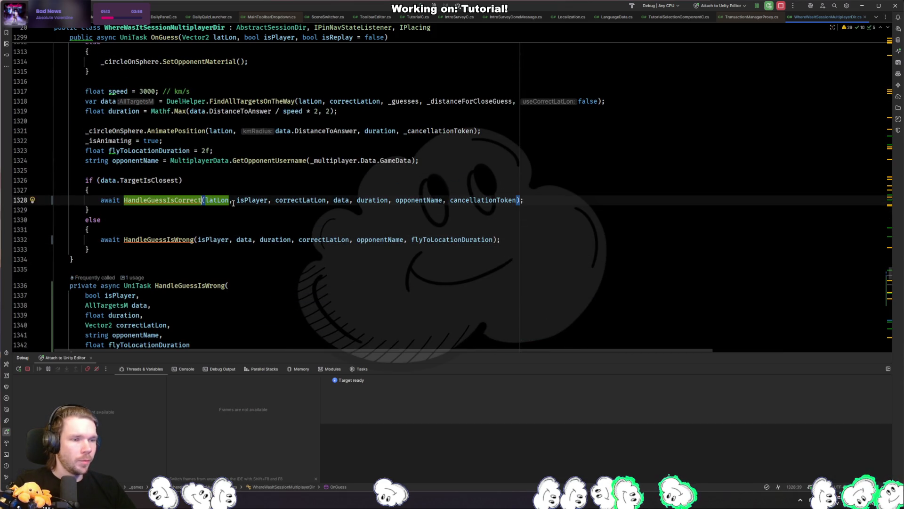
{"action": "left_click", "coordinate": [231, 201]}
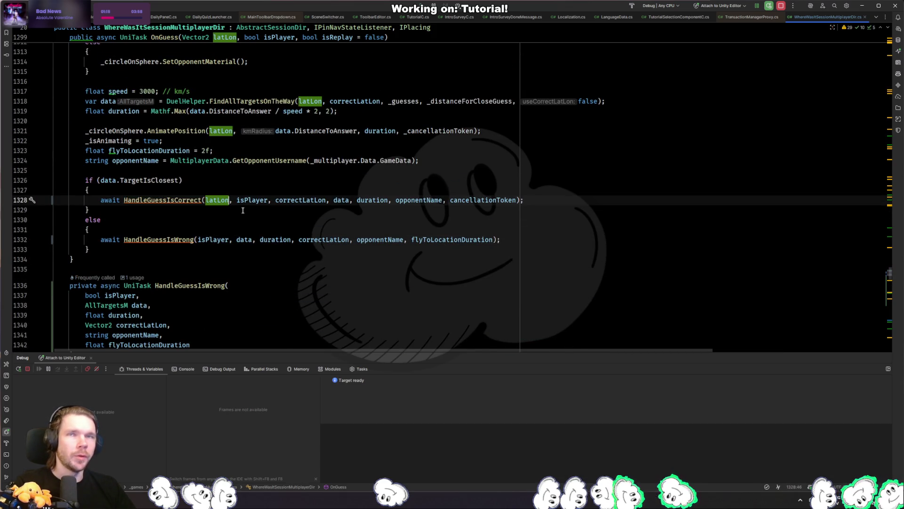
{"action": "left_click", "coordinate": [212, 219]}
{"action": "left_click", "coordinate": [198, 230]}
{"action": "left_click", "coordinate": [186, 239]}
{"action": "left_click", "coordinate": [211, 222]}
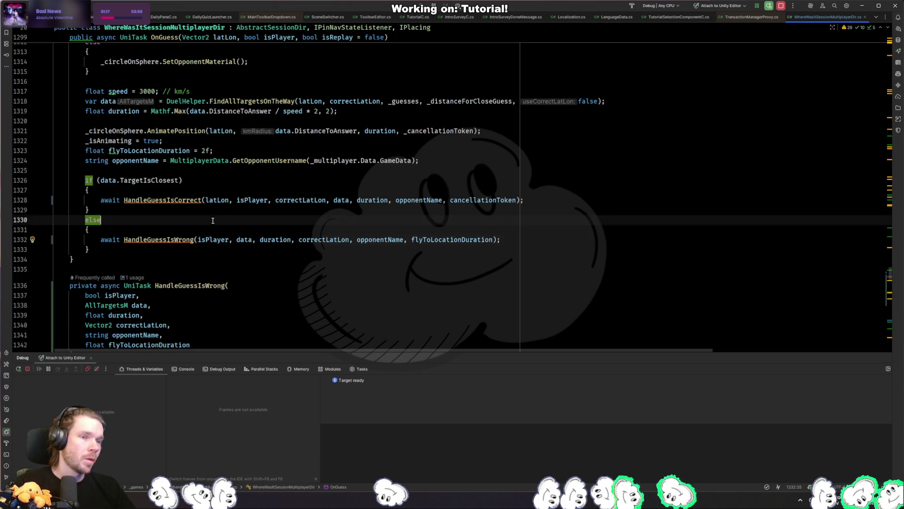
Step: Go to the HandleGuessIsCorrect definition and scroll through it
{"action": "scroll", "coordinate": [211, 222], "scroll_direction": "up", "scroll_amount": 6}
{"action": "scroll", "coordinate": [206, 226], "scroll_direction": "down", "scroll_amount": 4}
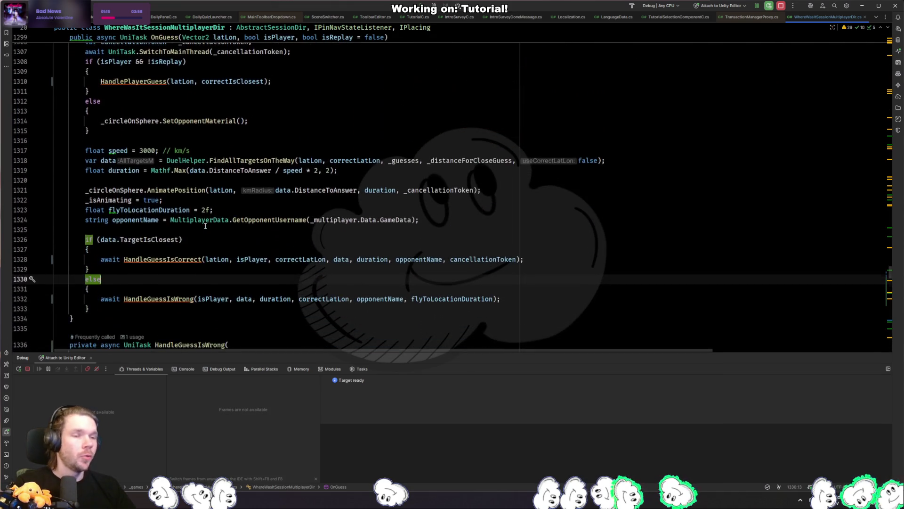
{"action": "left_click", "coordinate": [198, 260], "text": "ctrl"}
{"action": "scroll", "coordinate": [401, 263], "scroll_direction": "down", "scroll_amount": 13}
{"action": "scroll", "coordinate": [314, 259], "scroll_direction": "down", "scroll_amount": 4}
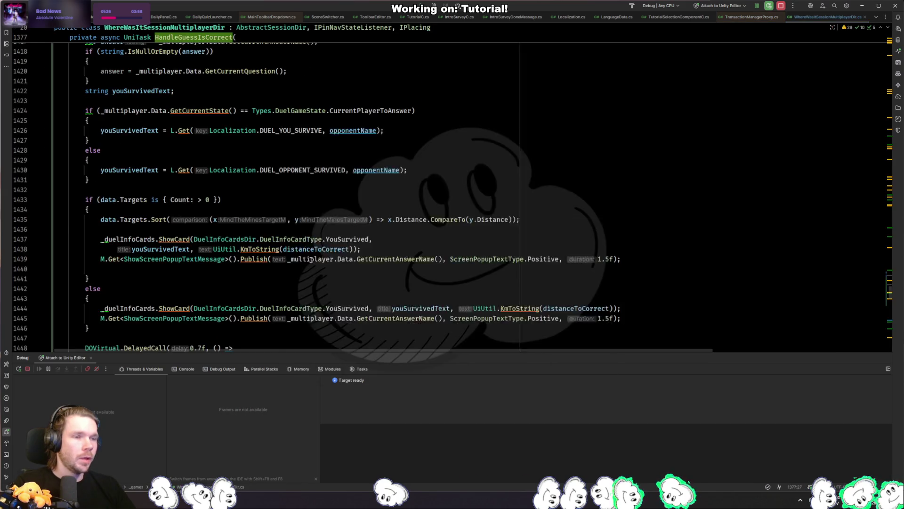
Step: Stay in WhereWasItSessionMultiplayerDir.cs via the Switcher and jump back to the HandleGuessIsCorrect call site
{"action": "key", "text": "ctrl+Tab"}
{"action": "key", "text": "ctrl+Tab"}
{"action": "key", "text": "ctrl+Tab"}
{"action": "key", "text": "ctrl+Tab"}
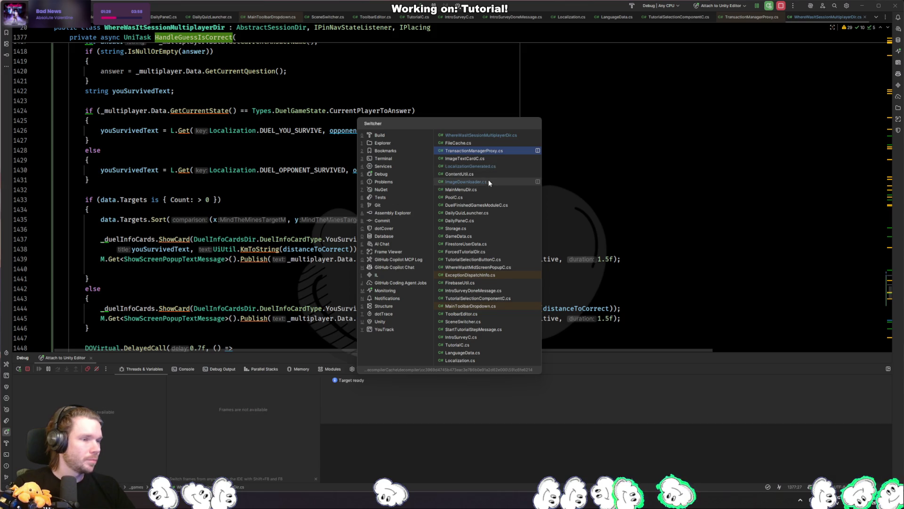
{"action": "left_click", "coordinate": [490, 136]}
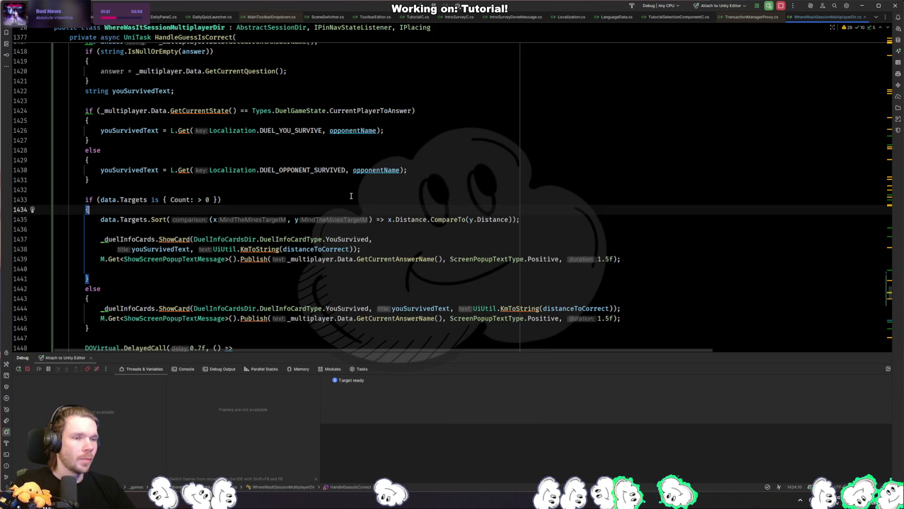
{"action": "scroll", "coordinate": [351, 196], "scroll_direction": "up", "scroll_amount": 5}
{"action": "scroll", "coordinate": [278, 246], "scroll_direction": "down", "scroll_amount": 10}
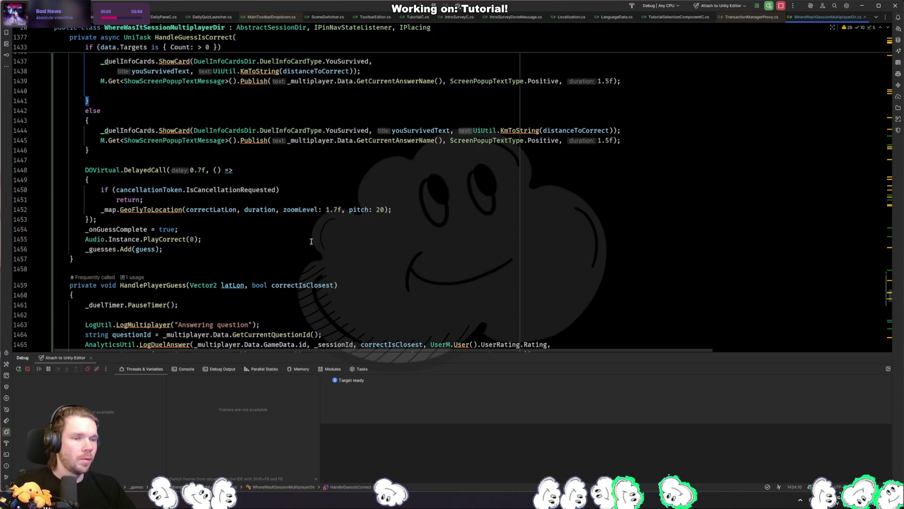
{"action": "scroll", "coordinate": [365, 238], "scroll_direction": "up", "scroll_amount": 15}
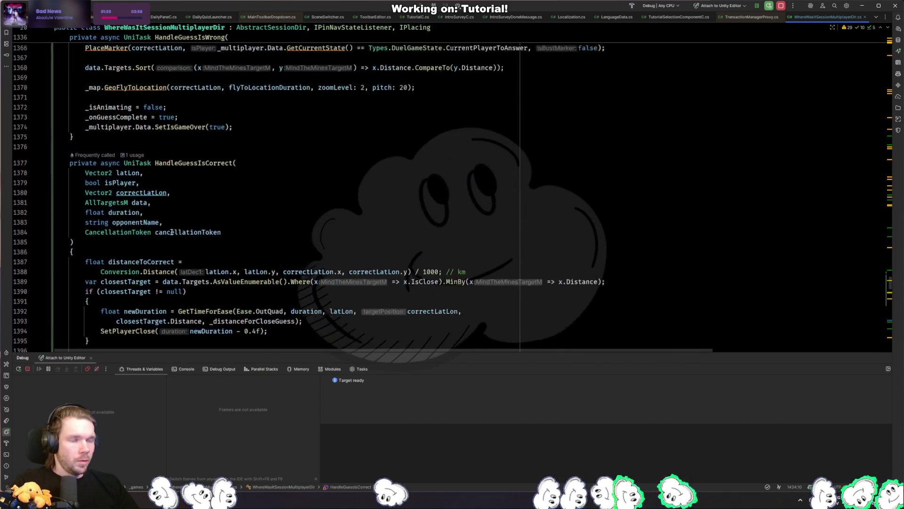
{"action": "left_click", "coordinate": [224, 210], "text": "ctrl"}
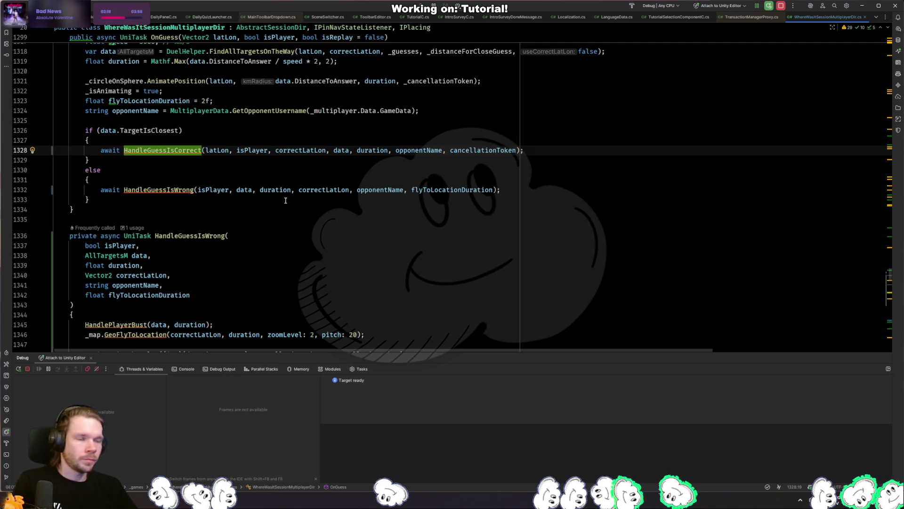
{"action": "left_click", "coordinate": [284, 209]}
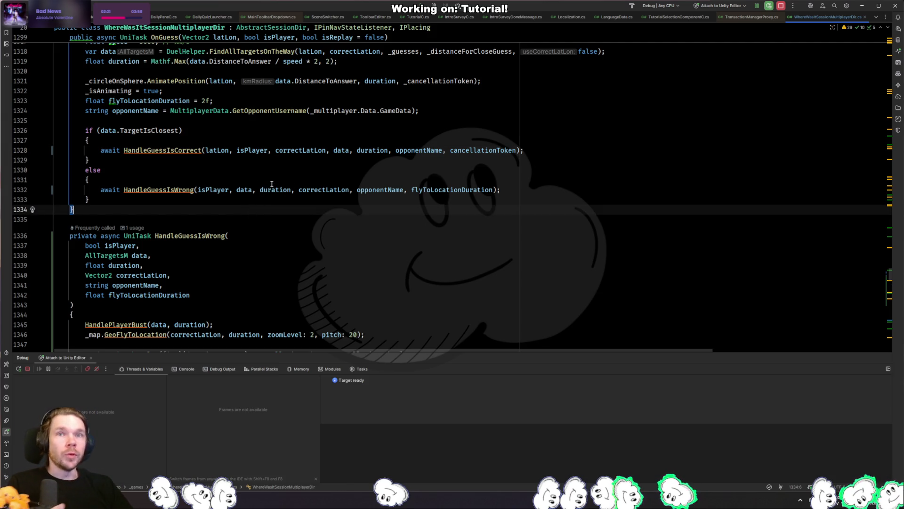
Step: Inspect HandleGuessIsCorrect's parameter list and where its closest-target block ends
{"action": "left_click", "coordinate": [181, 156]}
{"action": "left_click", "coordinate": [181, 153], "text": "ctrl"}
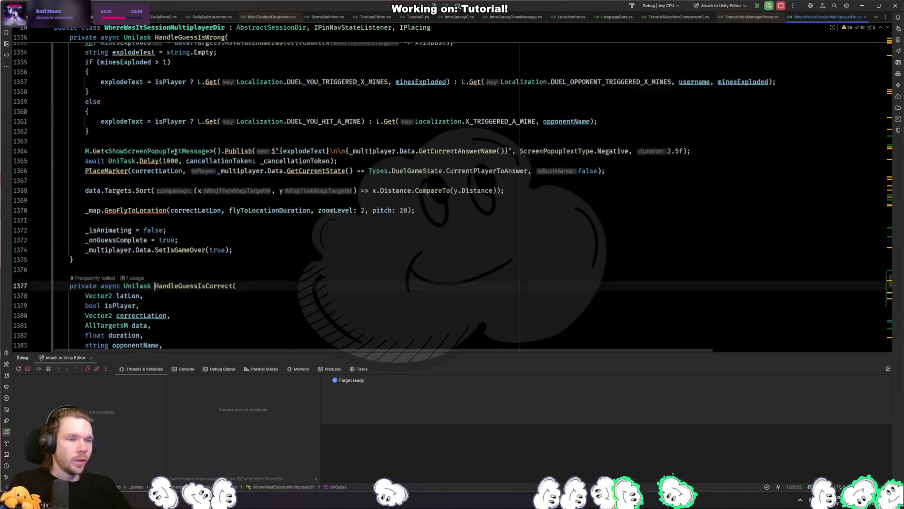
{"action": "left_click", "coordinate": [261, 209]}
{"action": "scroll", "coordinate": [261, 236], "scroll_direction": "down", "scroll_amount": 5}
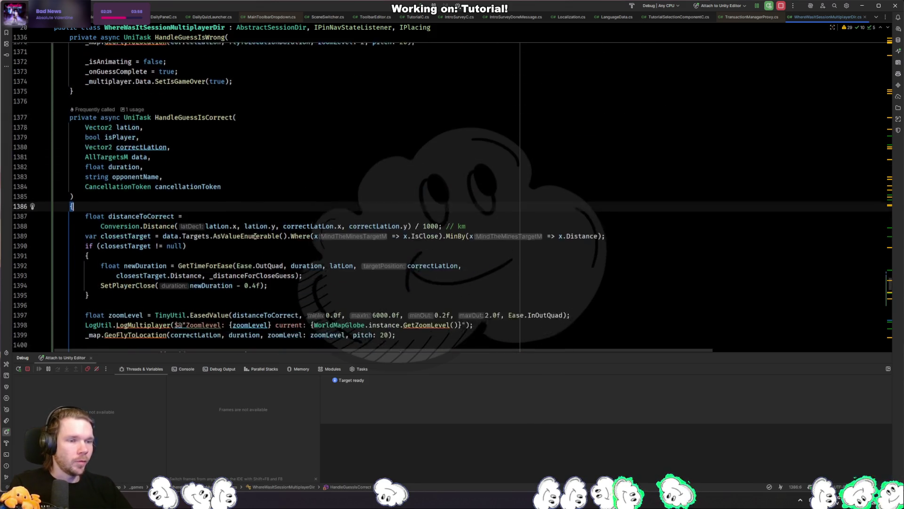
{"action": "left_click", "coordinate": [229, 194]}
{"action": "scroll", "coordinate": [228, 190], "scroll_direction": "down", "scroll_amount": 10}
{"action": "scroll", "coordinate": [228, 190], "scroll_direction": "down", "scroll_amount": 5}
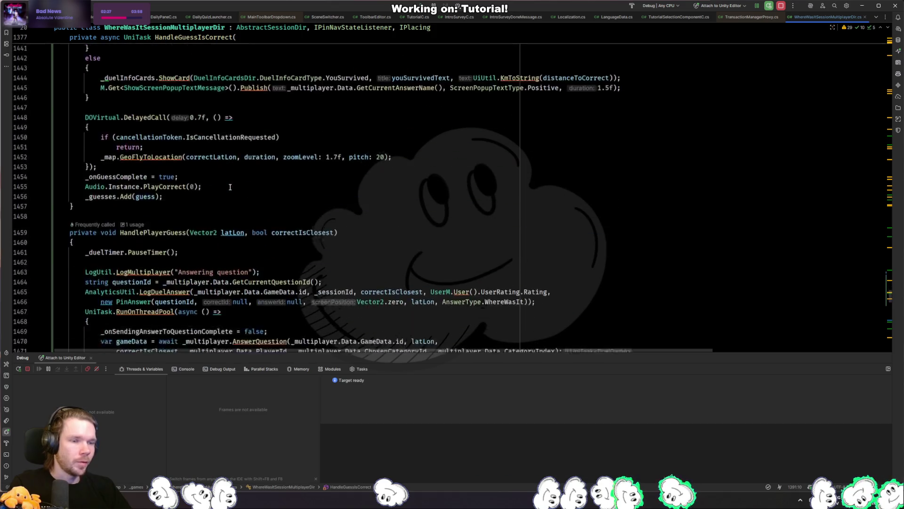
{"action": "scroll", "coordinate": [231, 187], "scroll_direction": "up", "scroll_amount": 4}
{"action": "scroll", "coordinate": [231, 187], "scroll_direction": "up", "scroll_amount": 11}
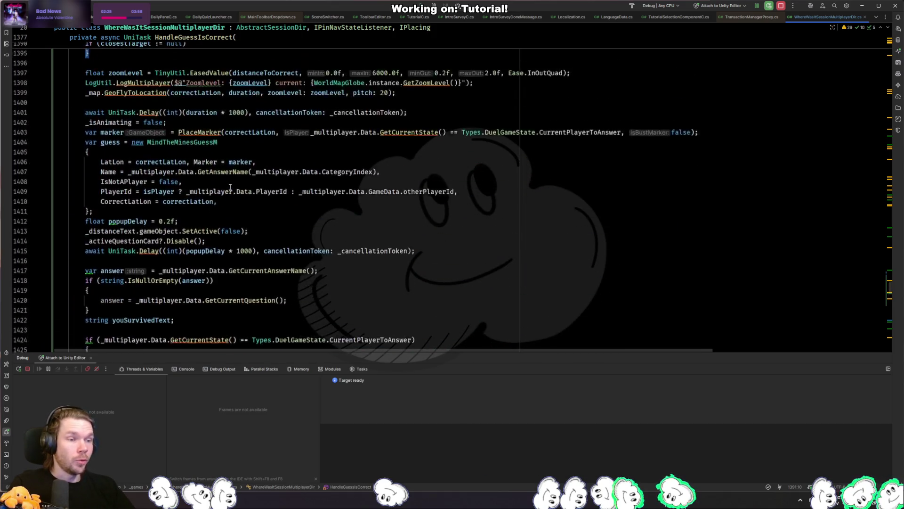
{"action": "scroll", "coordinate": [171, 214], "scroll_direction": "up", "scroll_amount": 2}
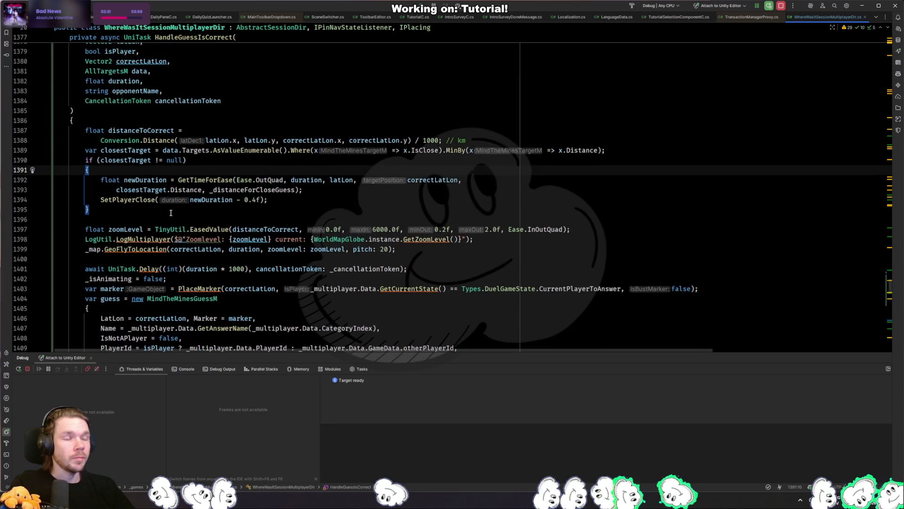
{"action": "left_click", "coordinate": [176, 221]}
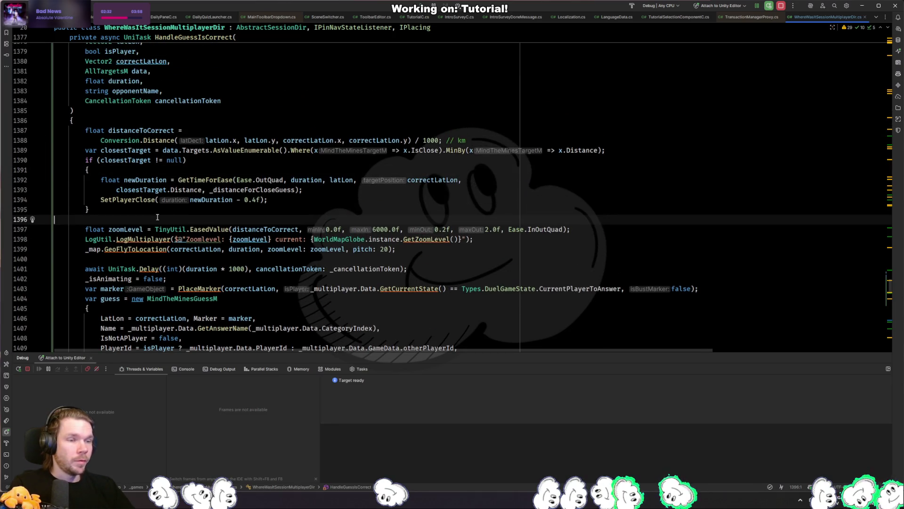
{"action": "left_click", "coordinate": [154, 212]}
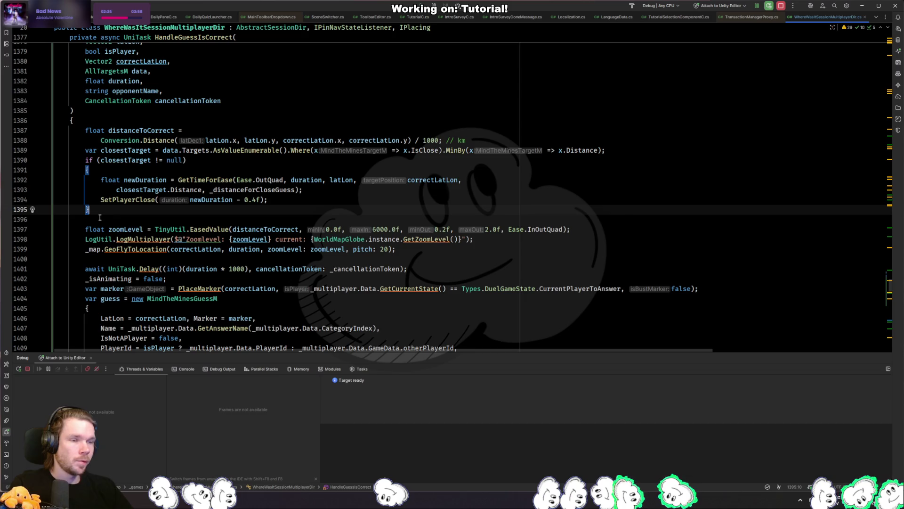
{"action": "scroll", "coordinate": [89, 217], "scroll_direction": "down", "scroll_amount": 3}
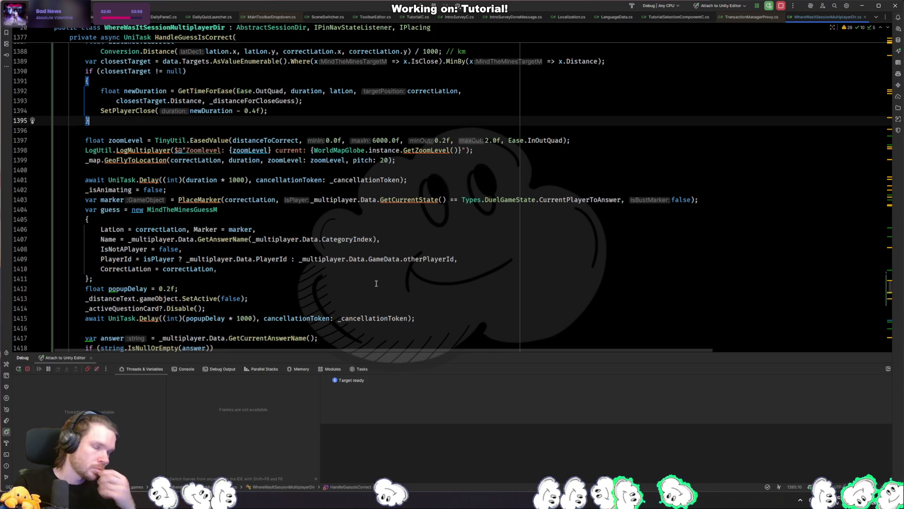
Step: Extract the inline MindTheMinesGuessM initializer into a new CreateGuessModel method
{"action": "left_click_drag", "start_coordinate": [106, 282], "coordinate": [132, 210]}
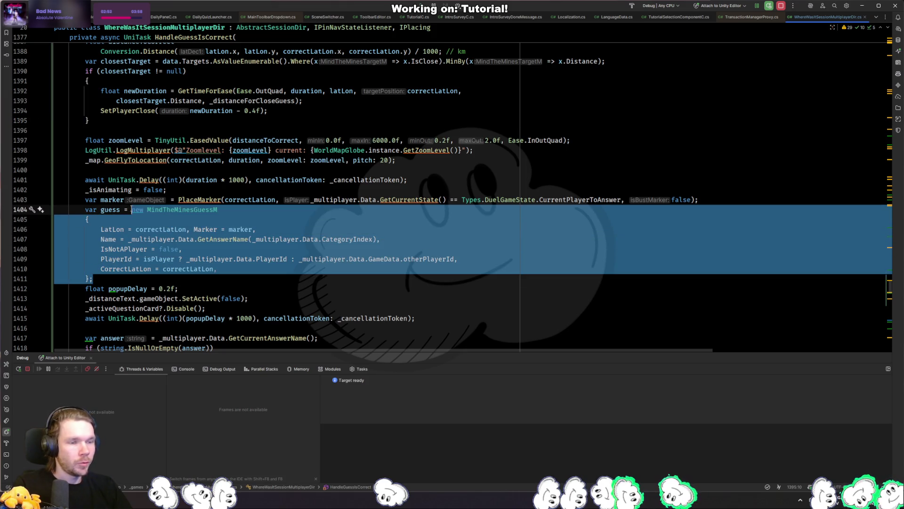
{"action": "key", "text": "ctrl+alt+m"}
{"action": "key", "text": "Return"}
{"action": "type", "text": "Create"}
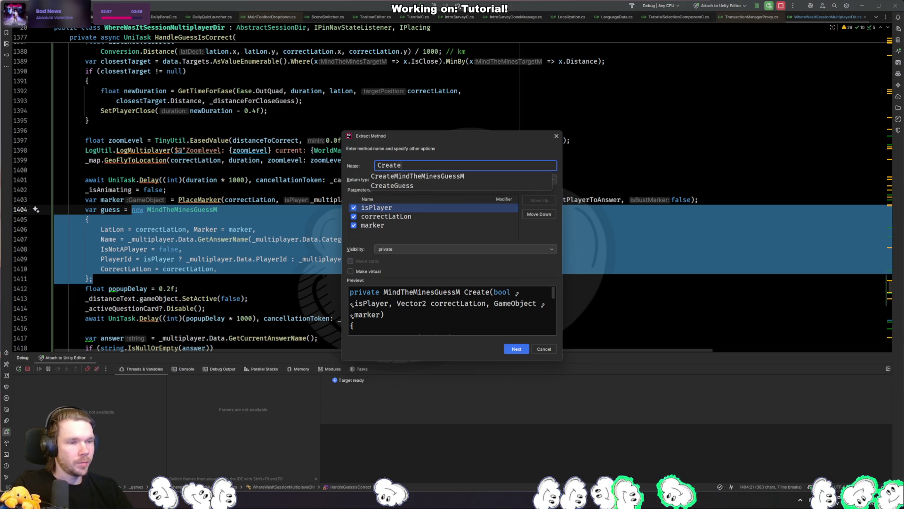
{"action": "type", "text": "Guess"}
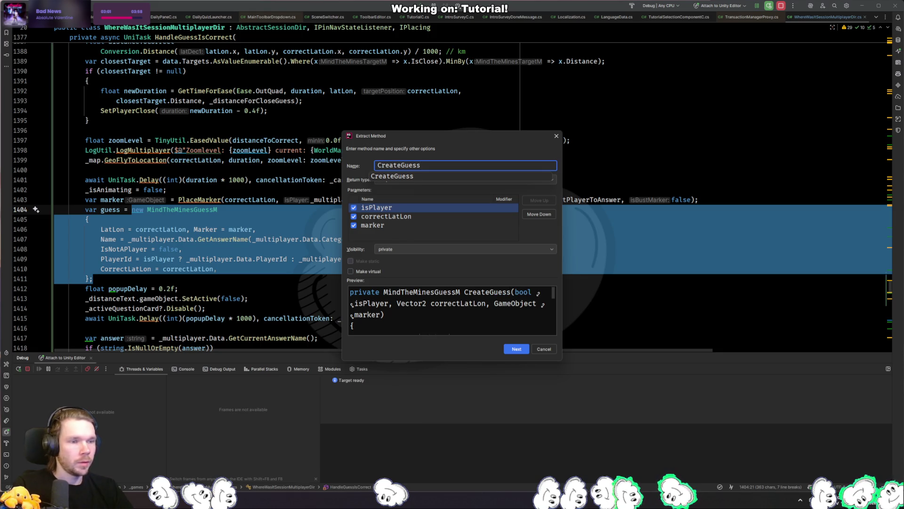
{"action": "type", "text": "Model"}
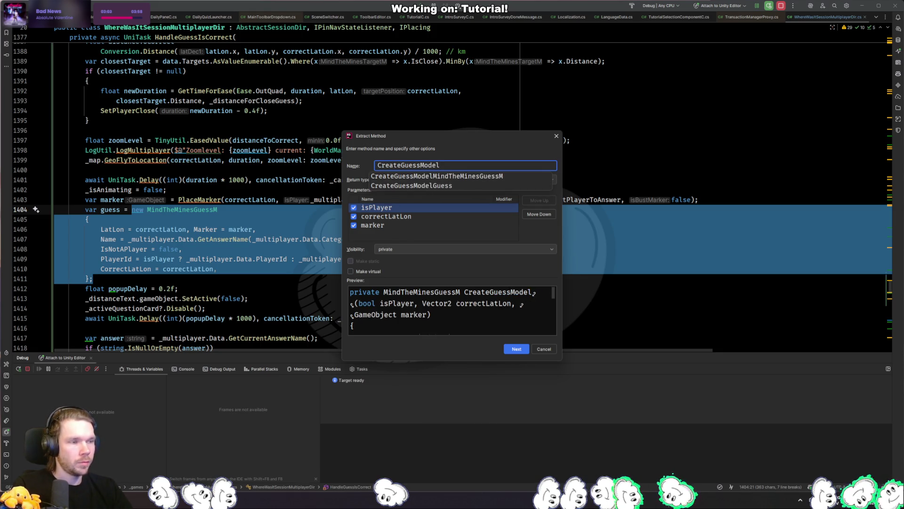
{"action": "key", "text": "Return"}
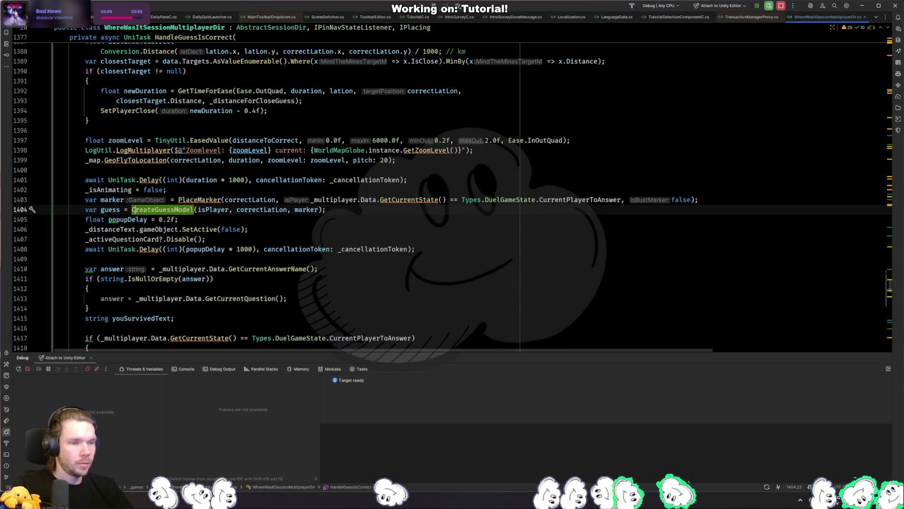
{"action": "left_click", "coordinate": [54, 230]}
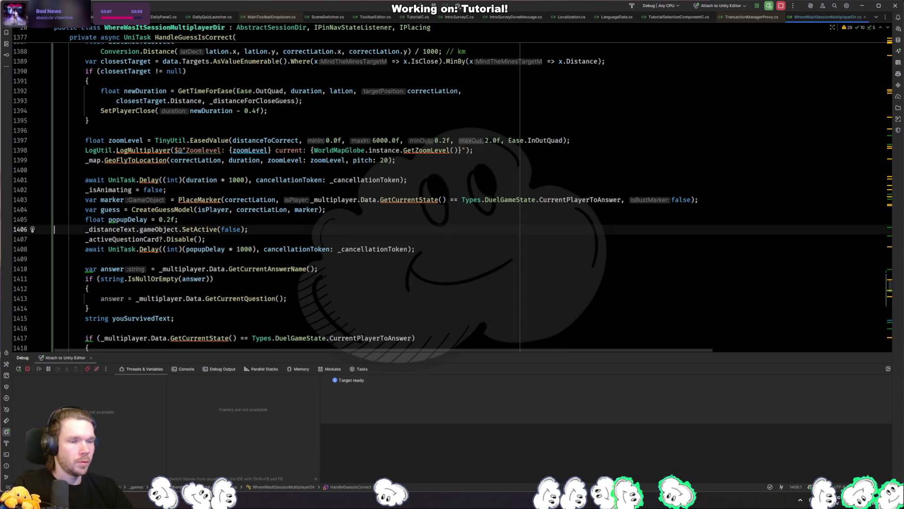
{"action": "scroll", "coordinate": [182, 184], "scroll_direction": "down", "scroll_amount": 4}
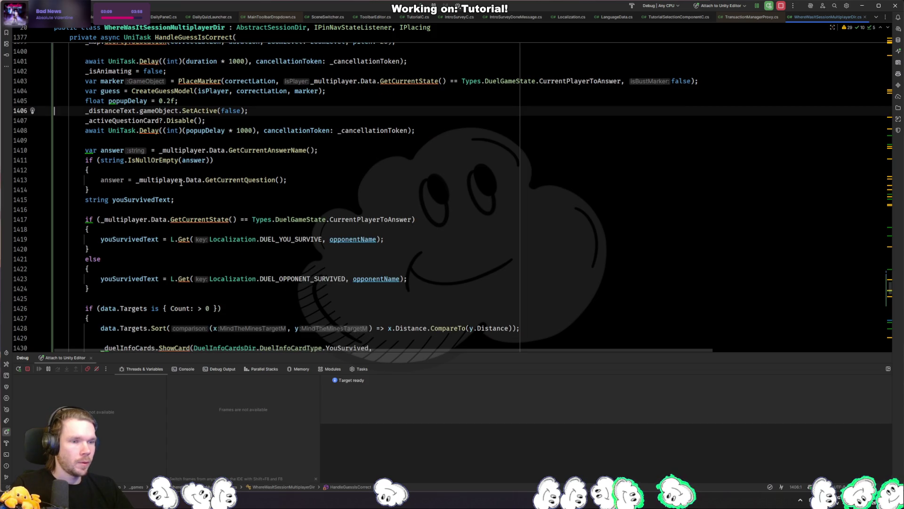
{"action": "scroll", "coordinate": [173, 181], "scroll_direction": "down", "scroll_amount": 14}
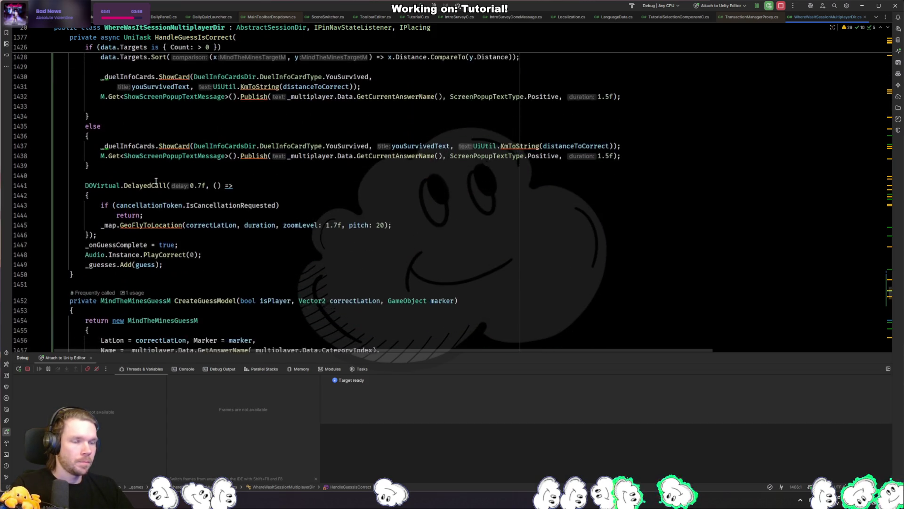
{"action": "left_click", "coordinate": [143, 121]}
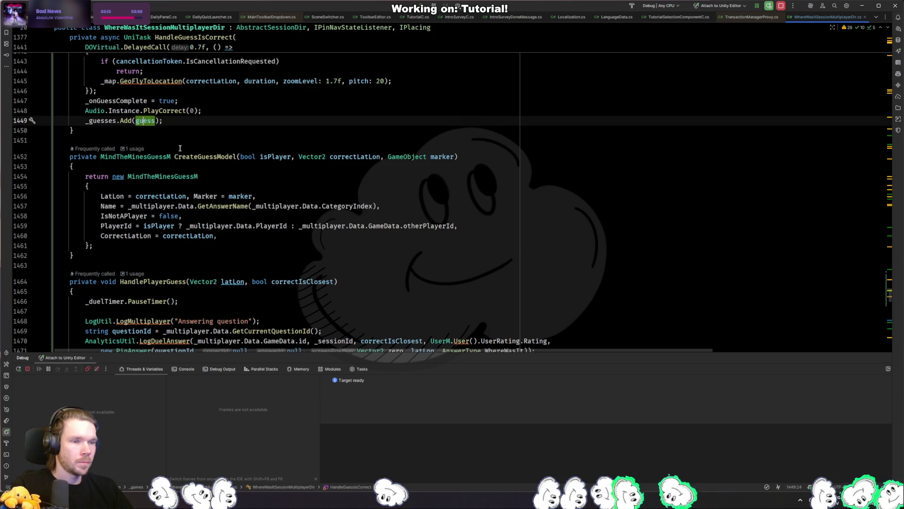
{"action": "scroll", "coordinate": [188, 179], "scroll_direction": "down", "scroll_amount": 4}
{"action": "scroll", "coordinate": [220, 194], "scroll_direction": "up", "scroll_amount": 5}
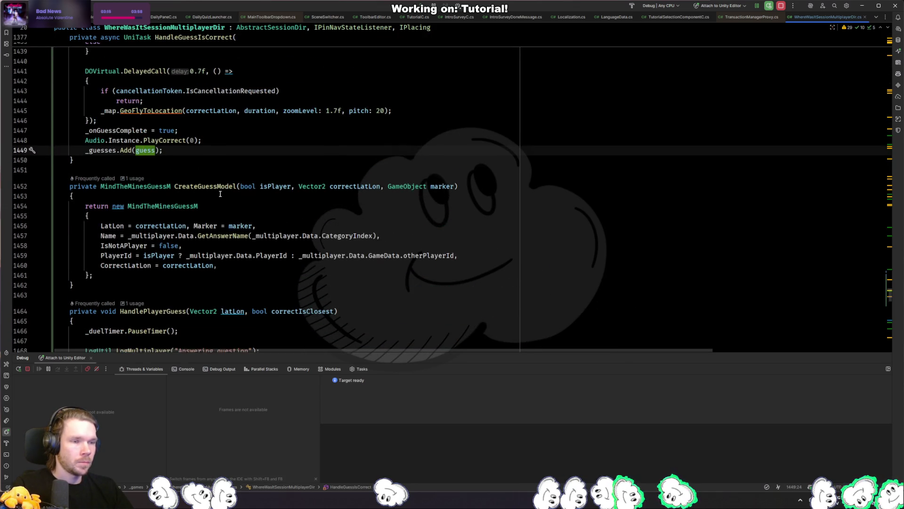
{"action": "scroll", "coordinate": [220, 194], "scroll_direction": "down", "scroll_amount": 14}
{"action": "scroll", "coordinate": [216, 183], "scroll_direction": "up", "scroll_amount": 7}
{"action": "left_click", "coordinate": [212, 183]}
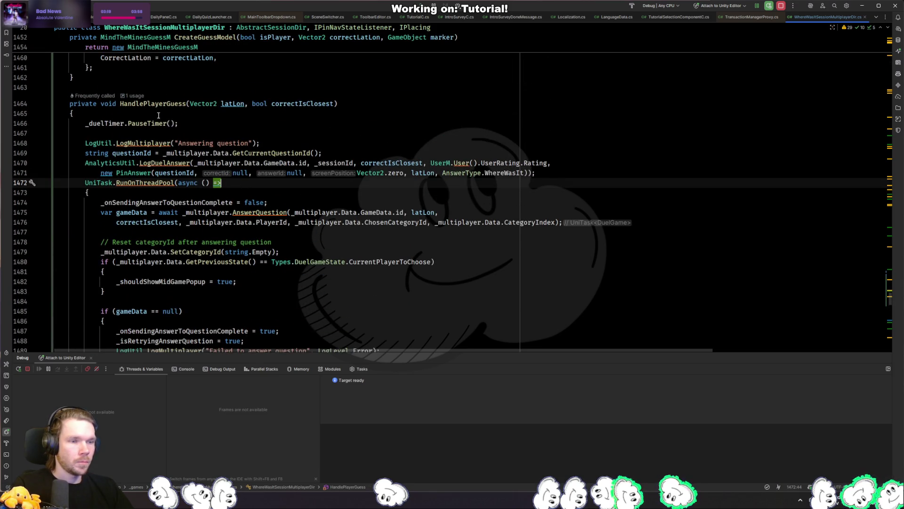
{"action": "left_click", "coordinate": [157, 133]}
{"action": "scroll", "coordinate": [189, 188], "scroll_direction": "down", "scroll_amount": 6}
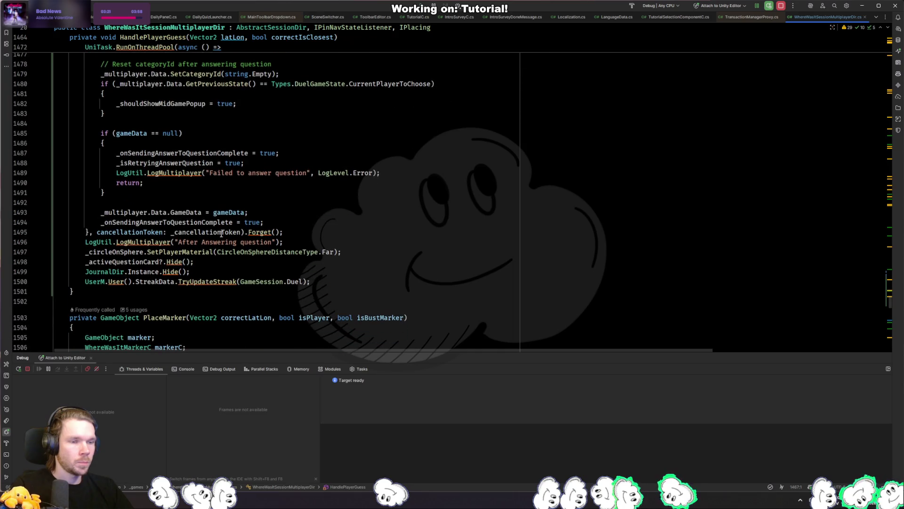
{"action": "left_click", "coordinate": [219, 260]}
{"action": "scroll", "coordinate": [219, 259], "scroll_direction": "up", "scroll_amount": 7}
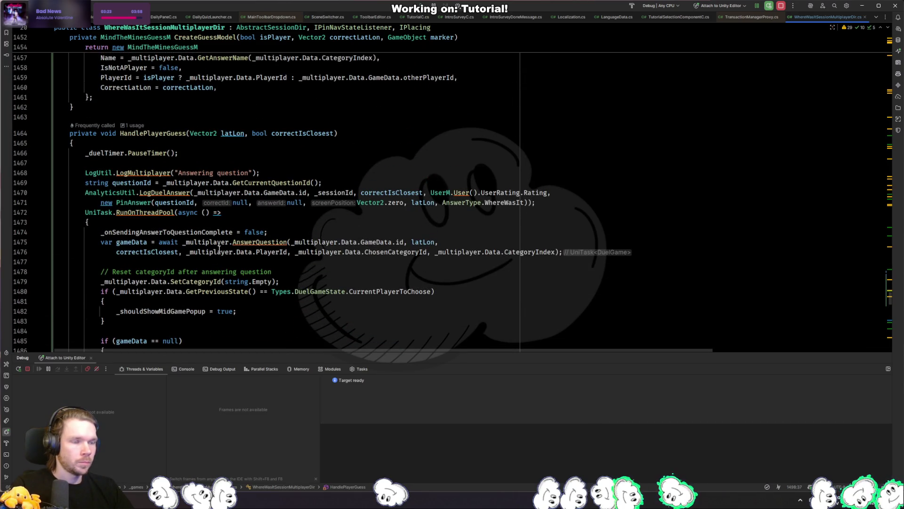
{"action": "scroll", "coordinate": [219, 248], "scroll_direction": "down", "scroll_amount": 2}
{"action": "left_click", "coordinate": [141, 96]}
{"action": "type", "text": "f"}
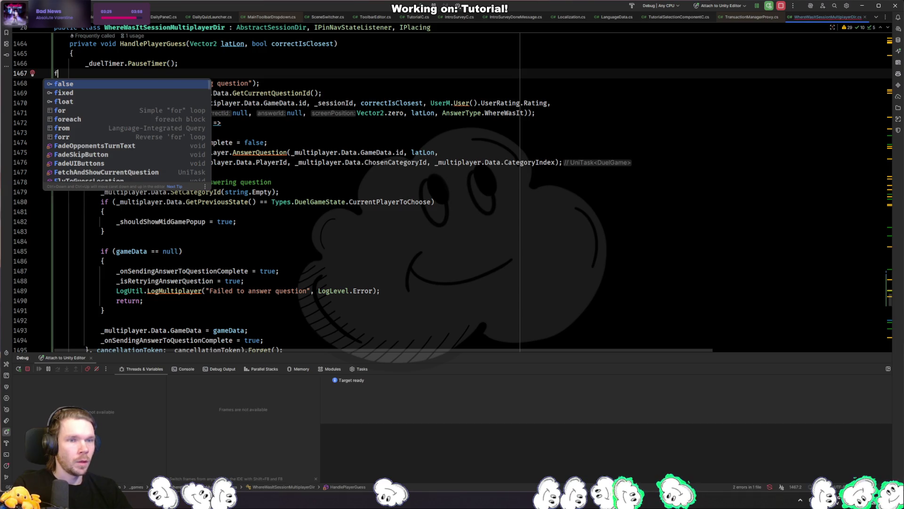
{"action": "key", "text": "BackSpace"}
{"action": "key", "text": "ctrl+f"}
{"action": "type", "text": "_guess"}
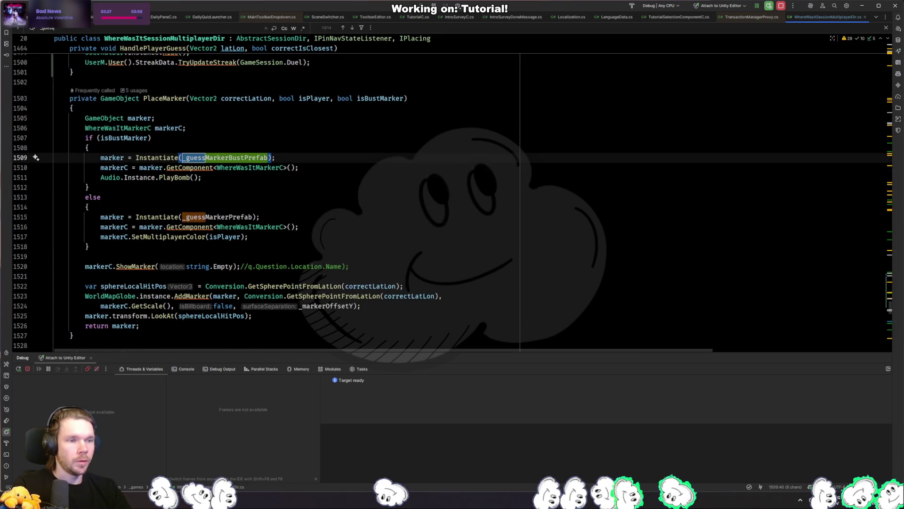
{"action": "key", "text": "ctrl+a"}
{"action": "type", "text": "guess"}
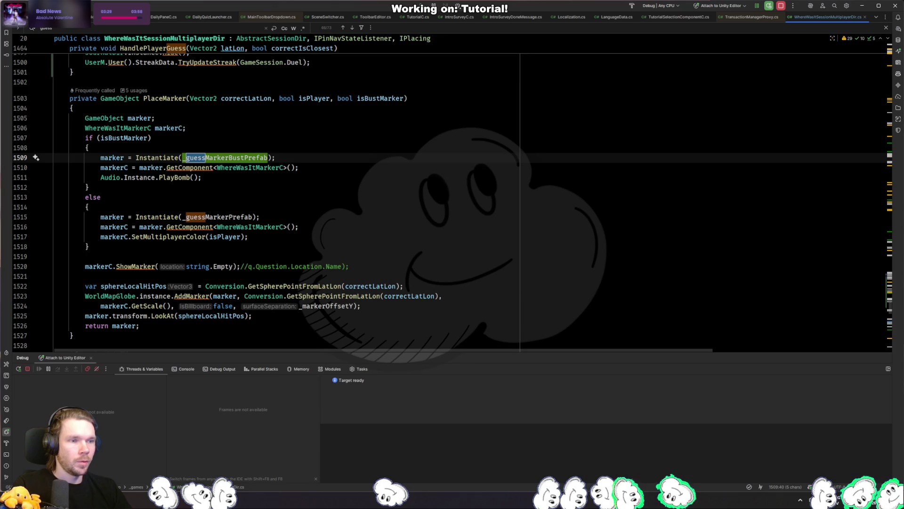
{"action": "type", "text": " = new"}
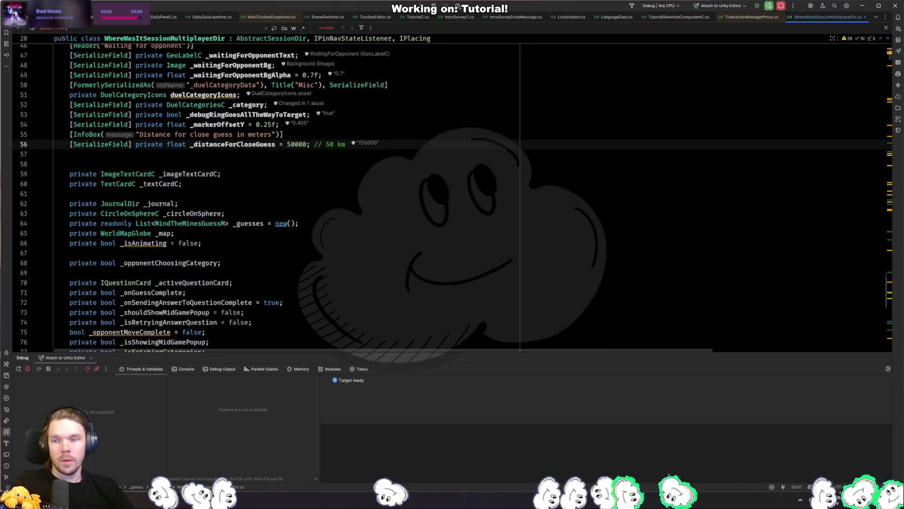
{"action": "key", "text": "Escape"}
{"action": "key", "text": "ctrl+alt+Left"}
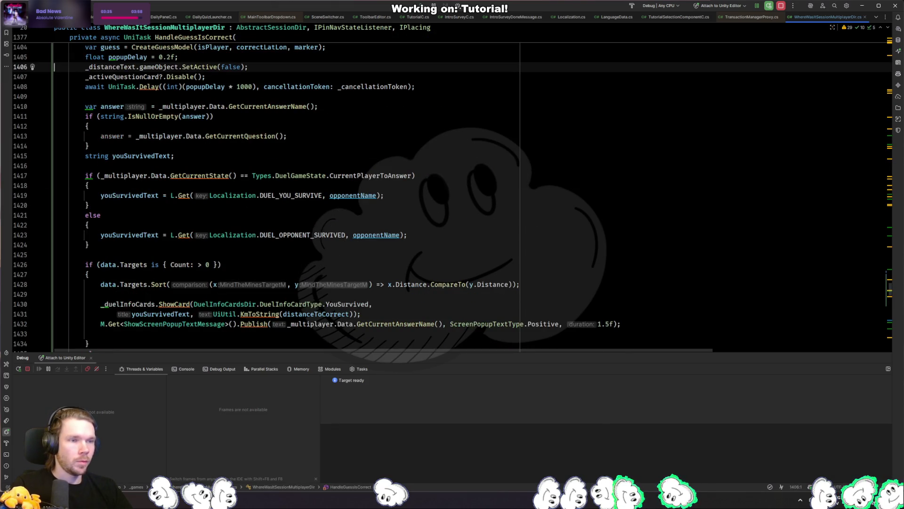
{"action": "scroll", "coordinate": [147, 146], "scroll_direction": "up", "scroll_amount": 2}
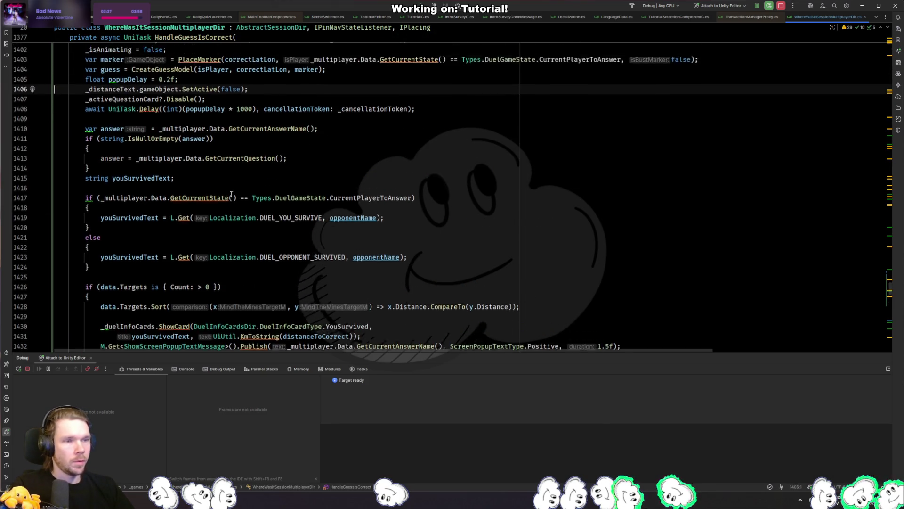
{"action": "left_click", "coordinate": [144, 105]}
{"action": "key", "text": "ctrl+b"}
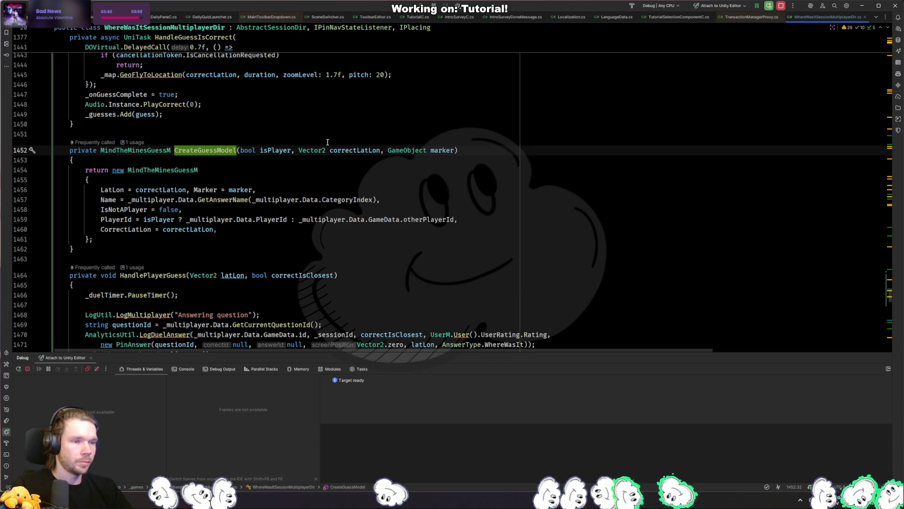
{"action": "key", "text": "ctrl+minus"}
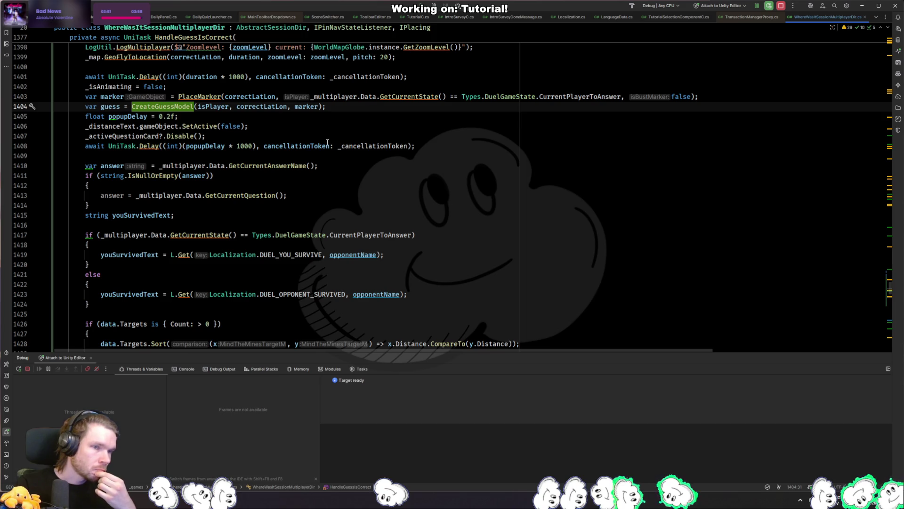
{"action": "scroll", "coordinate": [327, 142], "scroll_direction": "up", "scroll_amount": 5}
{"action": "left_click", "coordinate": [343, 276]}
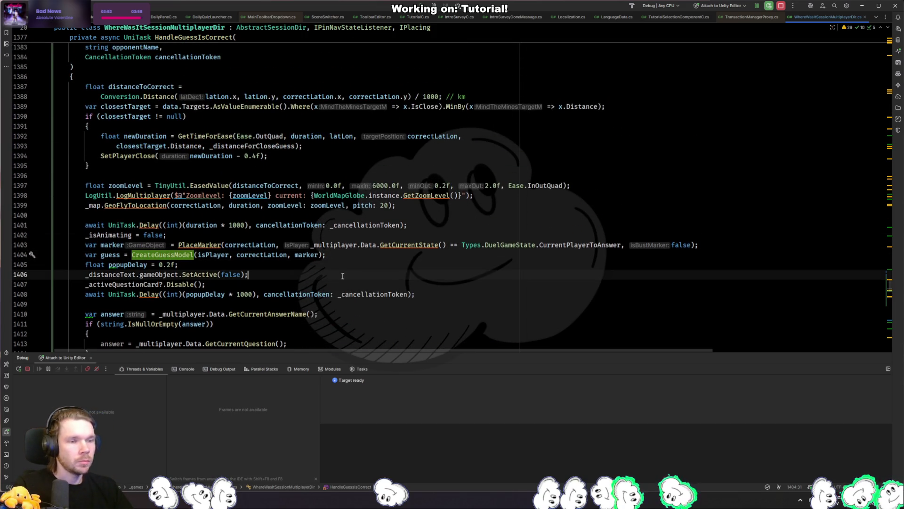
{"action": "scroll", "coordinate": [327, 271], "scroll_direction": "up", "scroll_amount": 7}
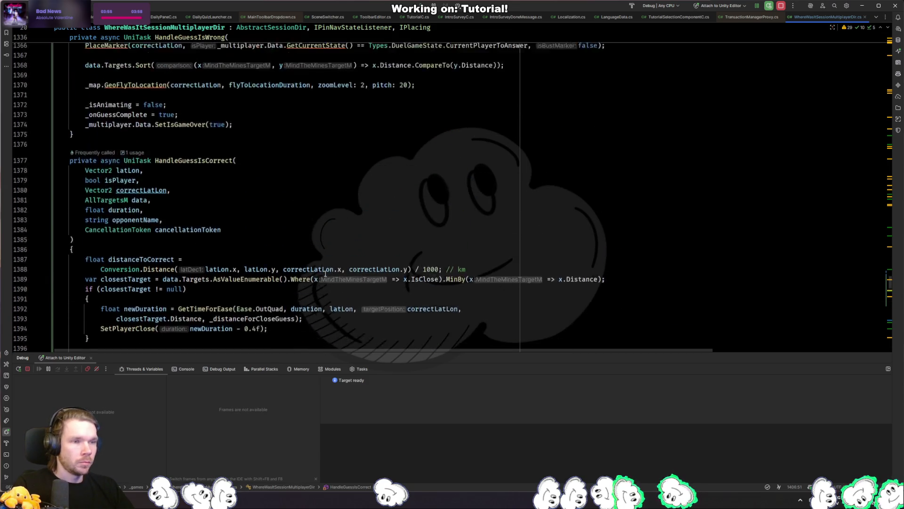
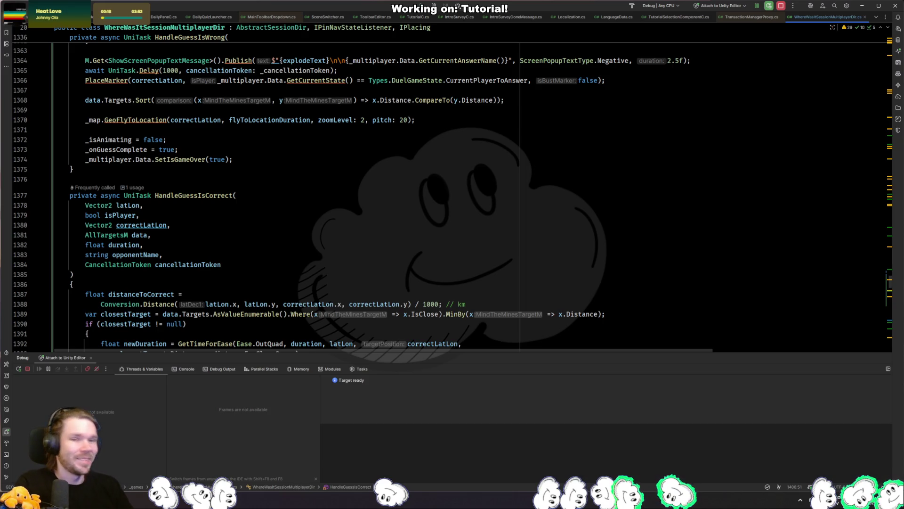
Step: Select the card and popup lines and try extracting them into a ShowCard method, then cancel
{"action": "left_click", "coordinate": [358, 219]}
{"action": "scroll", "coordinate": [316, 211], "scroll_direction": "down", "scroll_amount": 7}
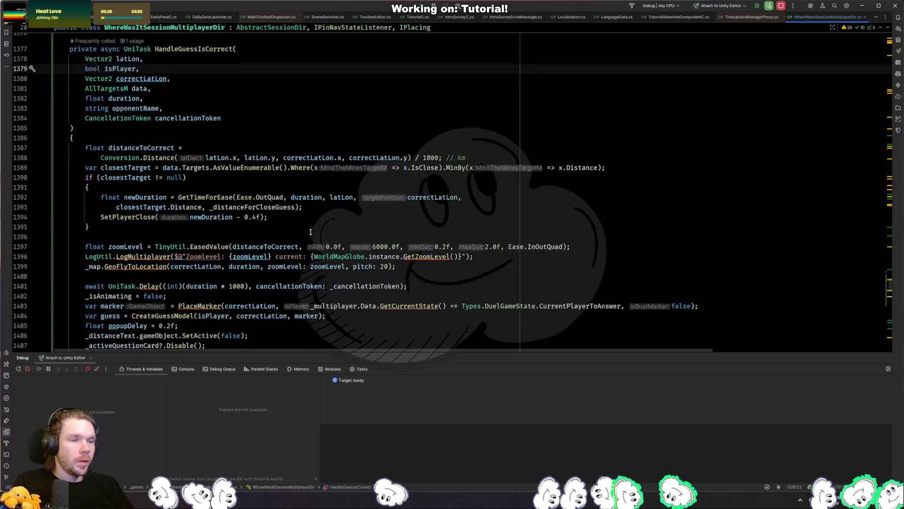
{"action": "scroll", "coordinate": [318, 168], "scroll_direction": "down", "scroll_amount": 12}
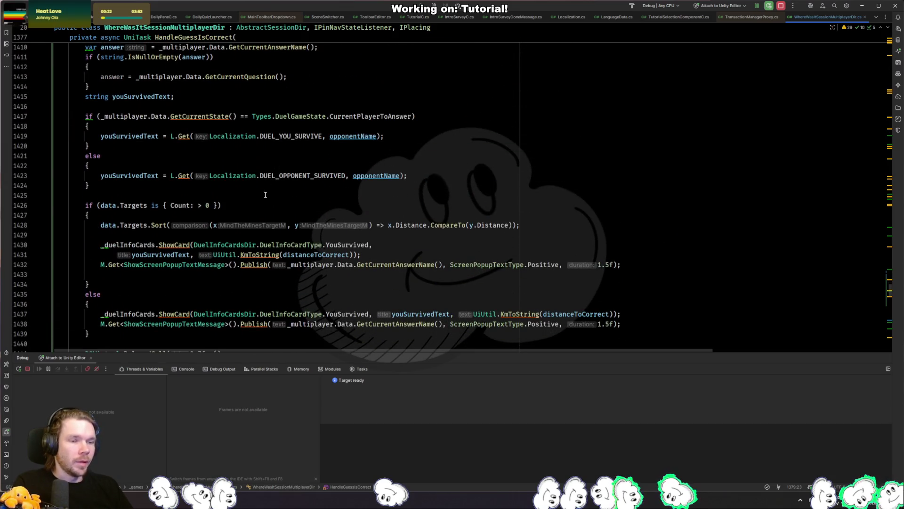
{"action": "left_click", "coordinate": [220, 220]}
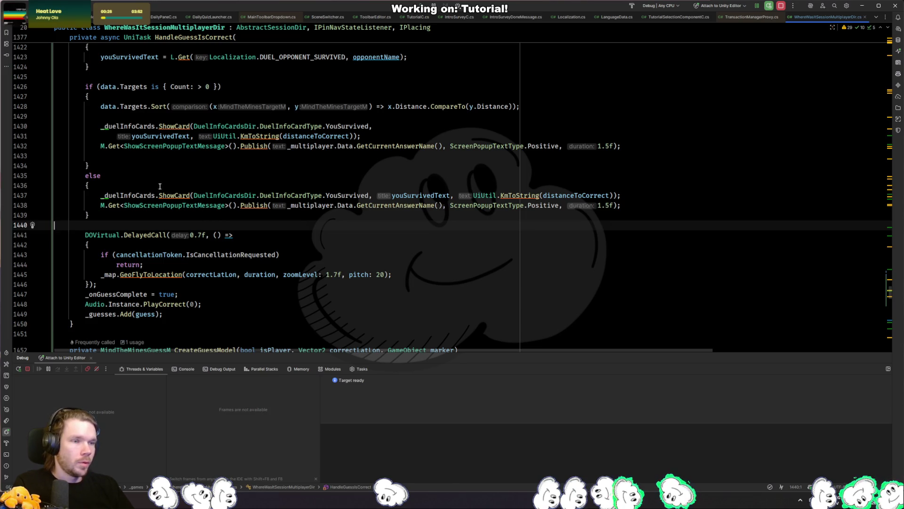
{"action": "left_click_drag", "start_coordinate": [95, 165], "coordinate": [114, 123]}
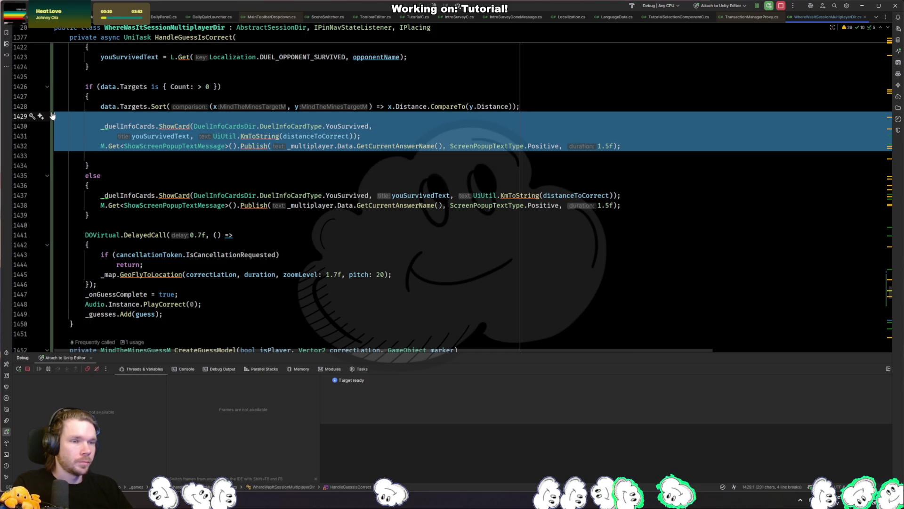
{"action": "key", "text": "ctrl+w"}
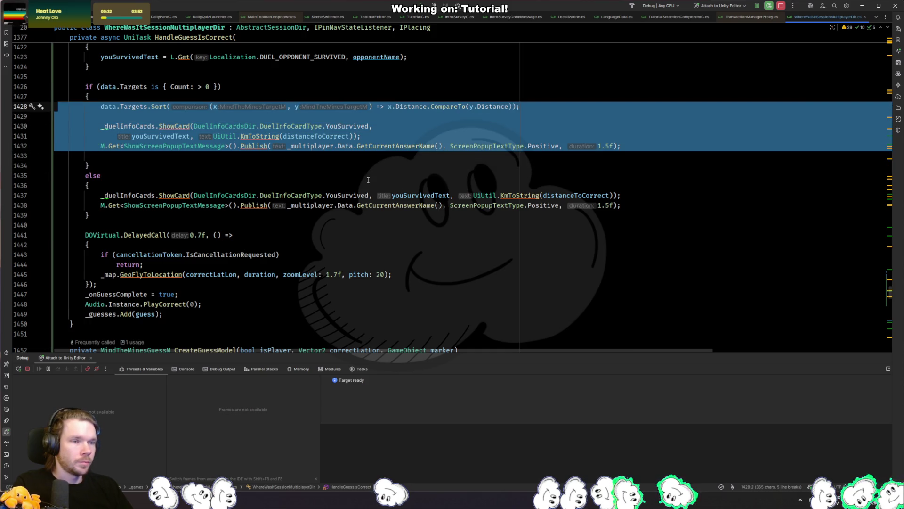
{"action": "scroll", "coordinate": [368, 179], "scroll_direction": "up", "scroll_amount": 1}
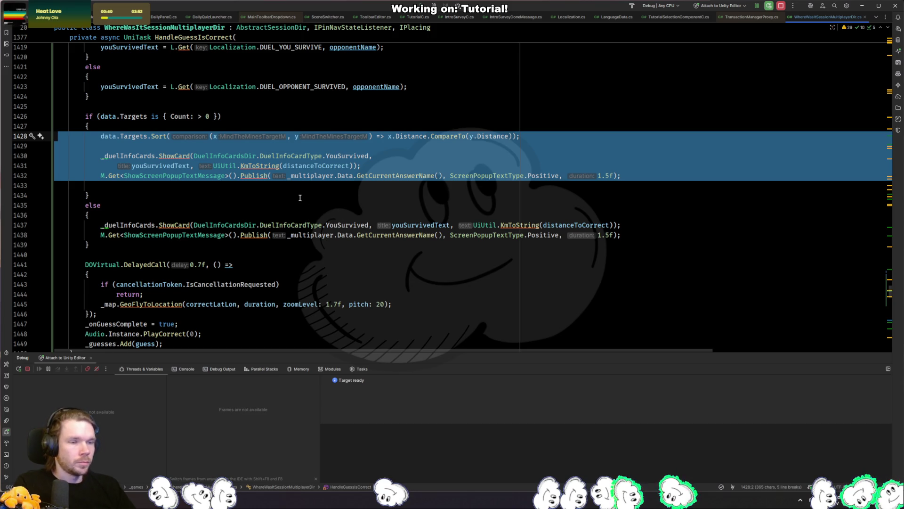
{"action": "key", "text": "ctrl+shift+r"}
{"action": "key", "text": "Return"}
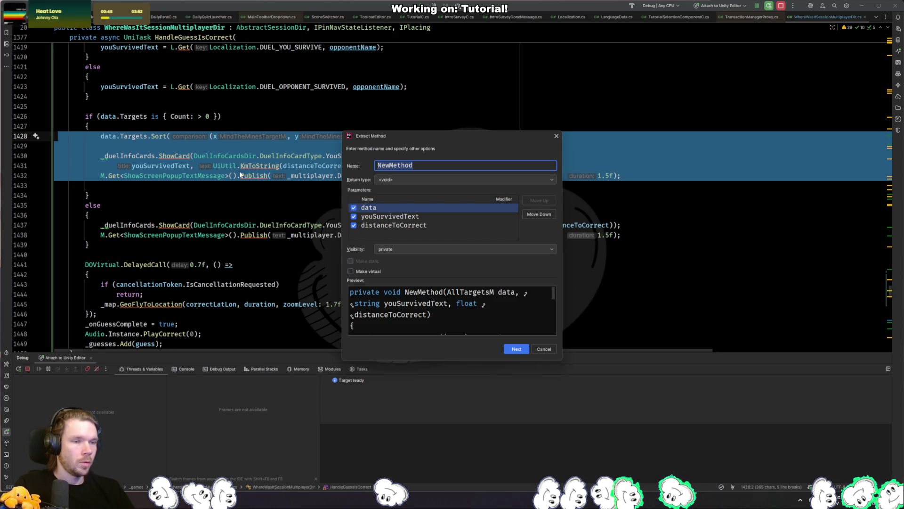
{"action": "type", "text": "S"}
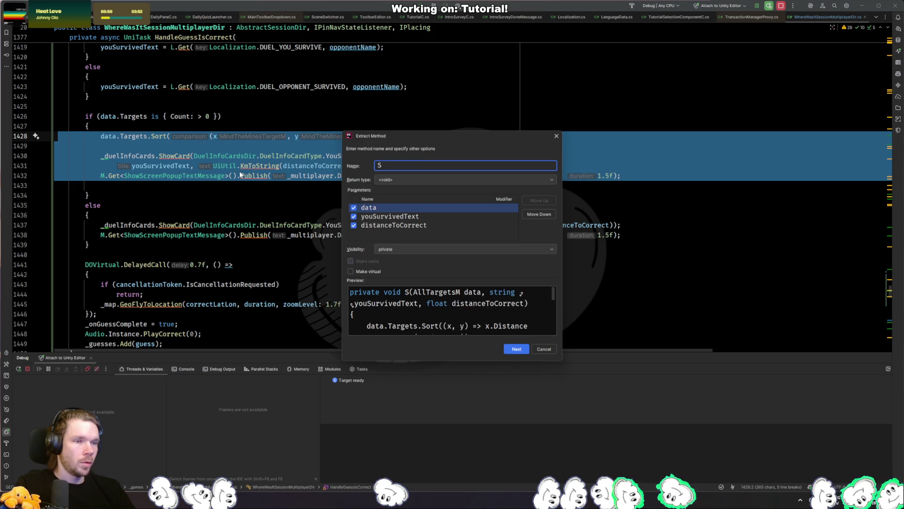
{"action": "type", "text": "howCard"}
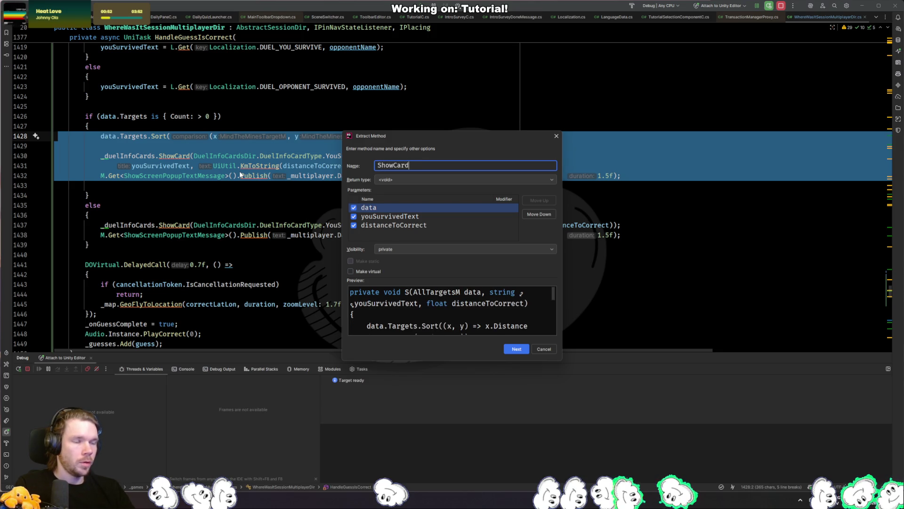
{"action": "key", "text": "Return"}
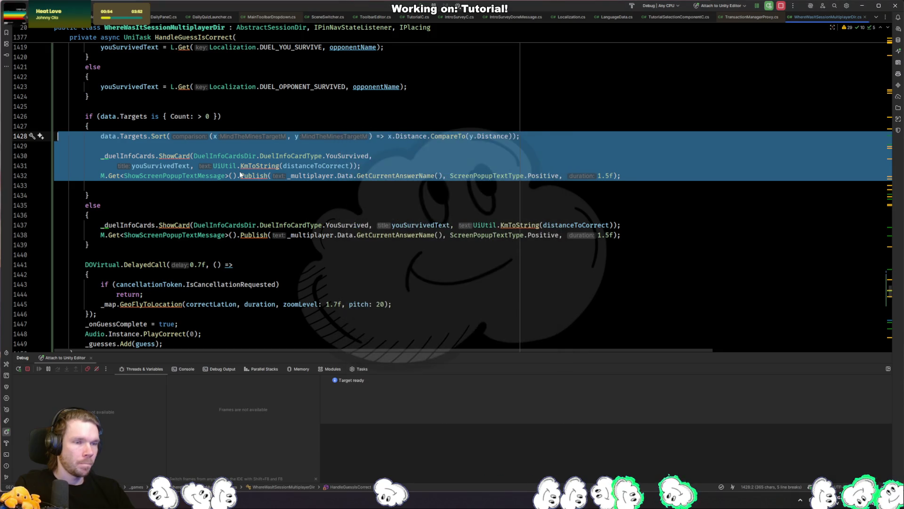
Step: Inspect usages of Targets, _duelInfoCards, ShowCard, YouSurvived, Data, ShowScreenPopupTextMessage and GetCurrentAnswerName
{"action": "left_click", "coordinate": [209, 224]}
{"action": "left_click", "coordinate": [121, 130]}
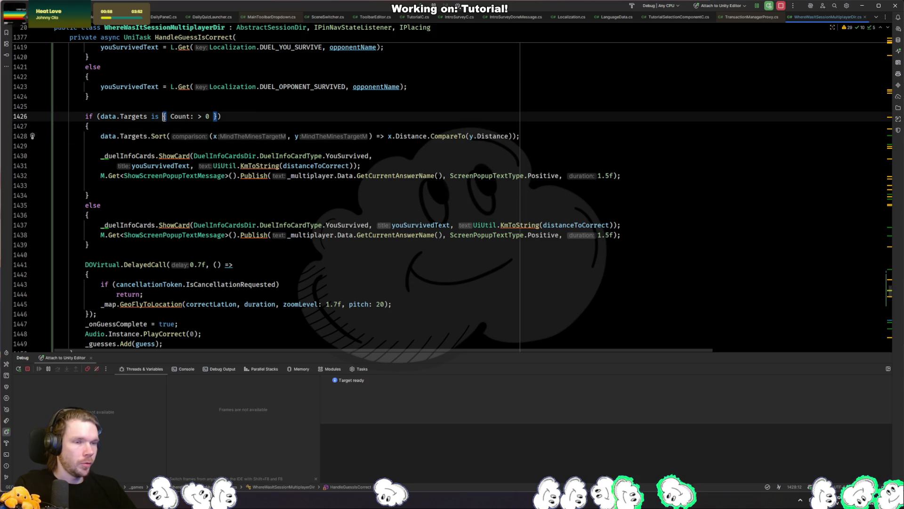
{"action": "left_click", "coordinate": [121, 116]}
{"action": "left_click", "coordinate": [130, 150]}
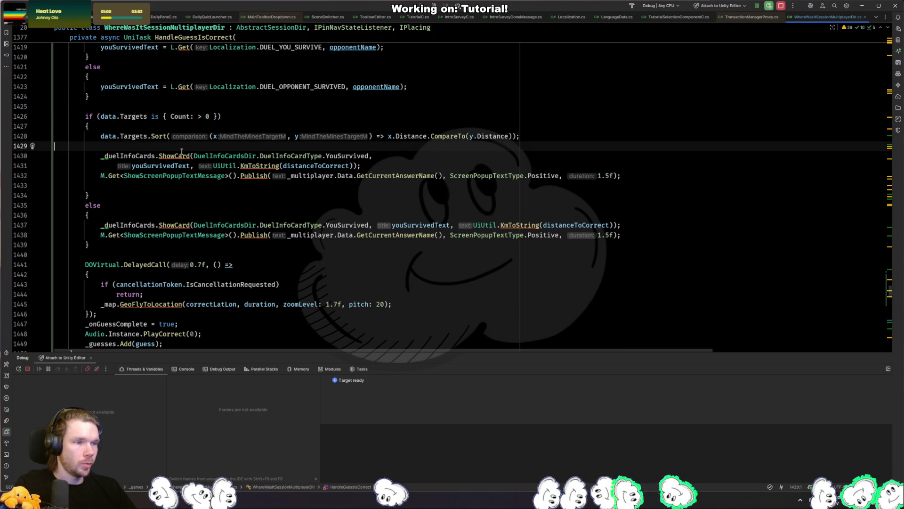
{"action": "left_click", "coordinate": [152, 156]}
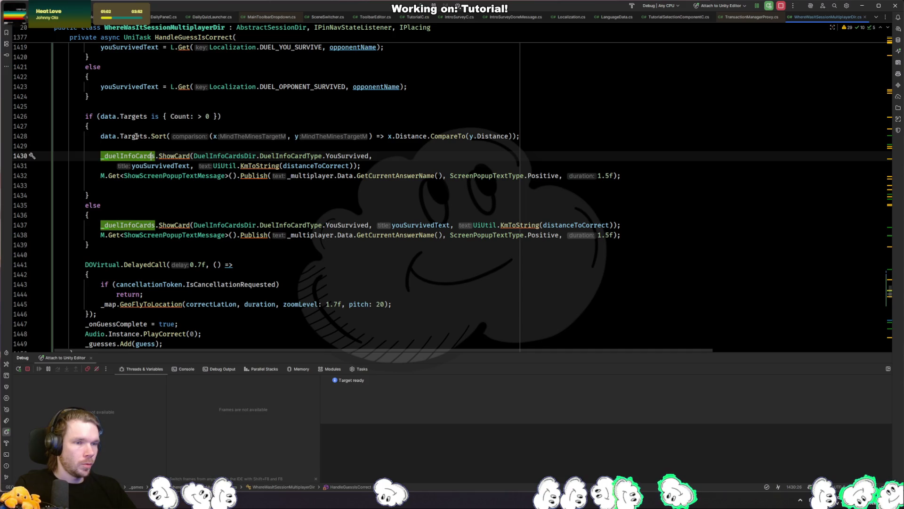
{"action": "left_click", "coordinate": [132, 136]}
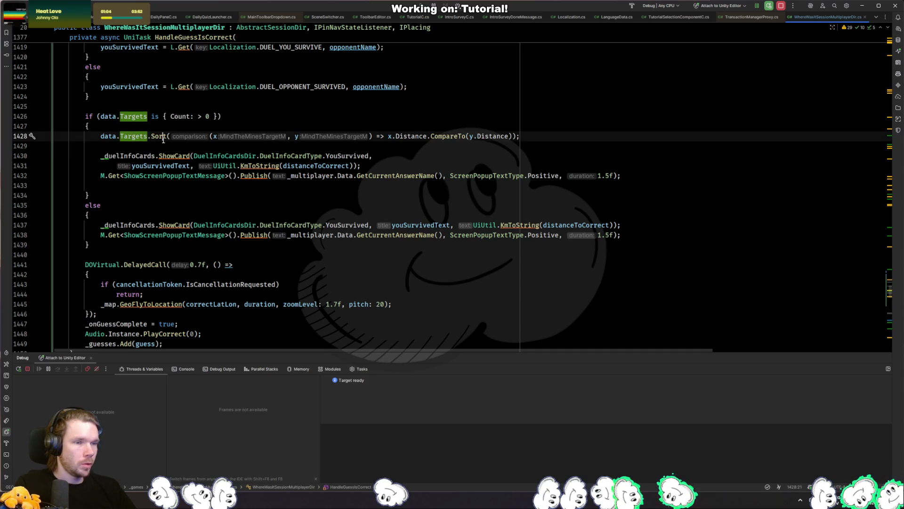
{"action": "left_click", "coordinate": [180, 156]}
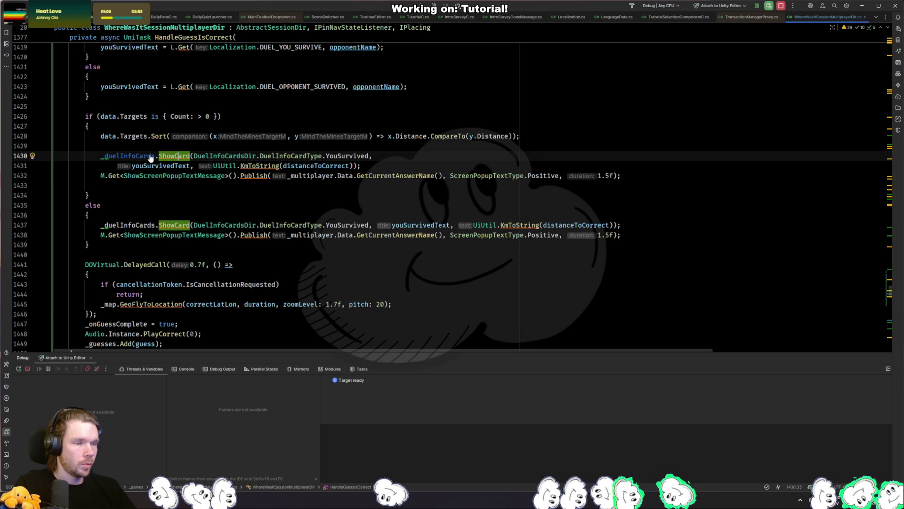
{"action": "left_click", "coordinate": [349, 156]}
{"action": "left_click", "coordinate": [132, 137]}
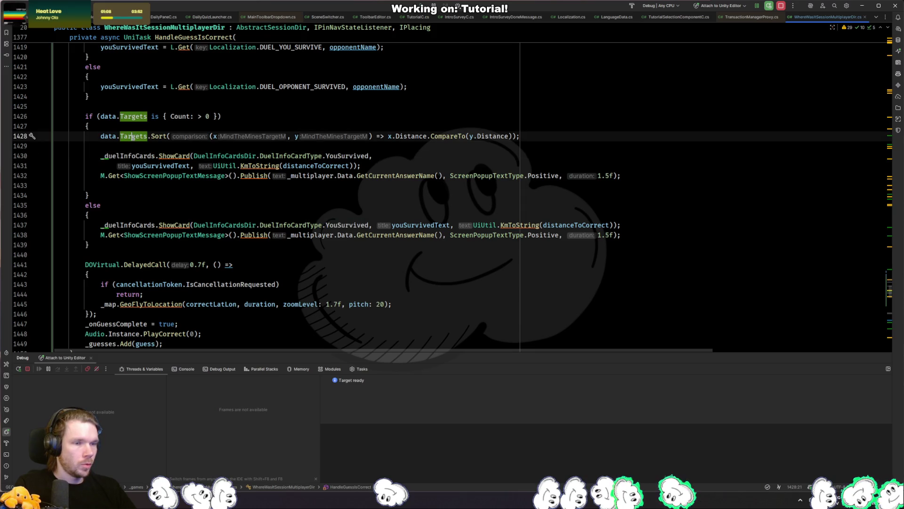
{"action": "left_click", "coordinate": [348, 176]}
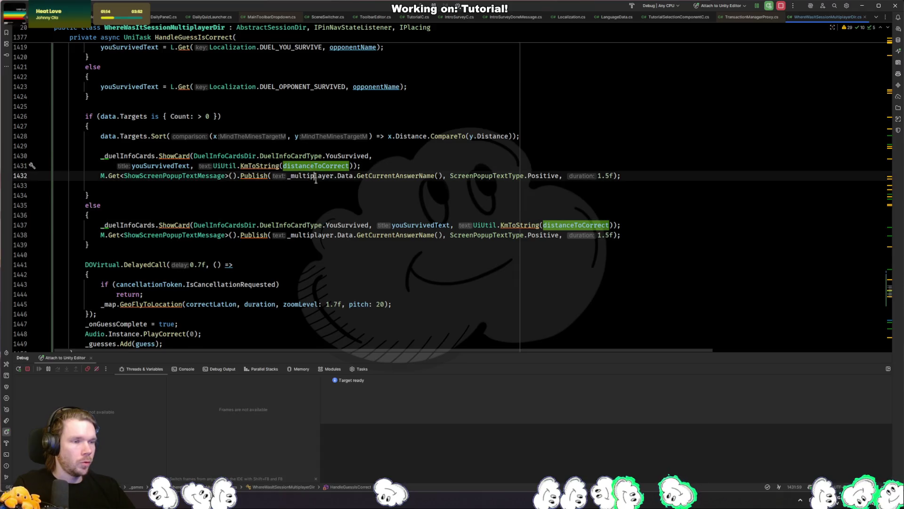
{"action": "left_click", "coordinate": [197, 176]}
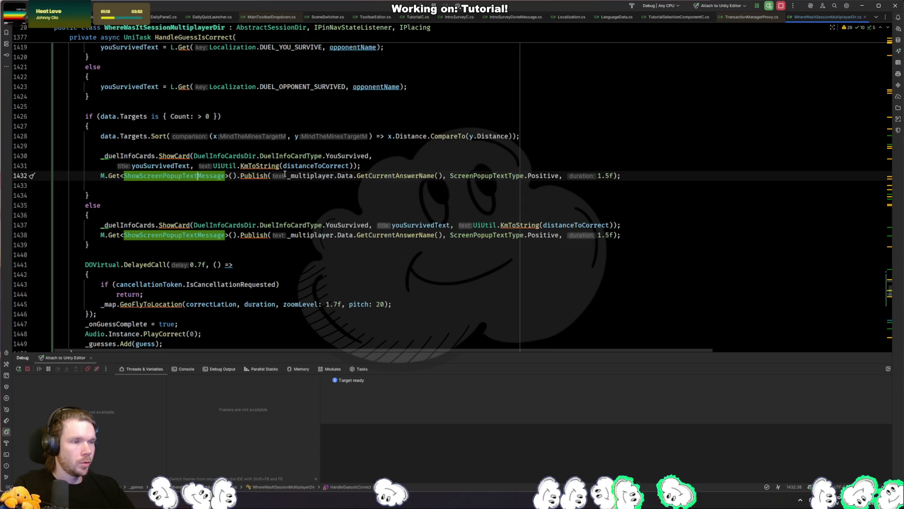
{"action": "left_click", "coordinate": [377, 176]}
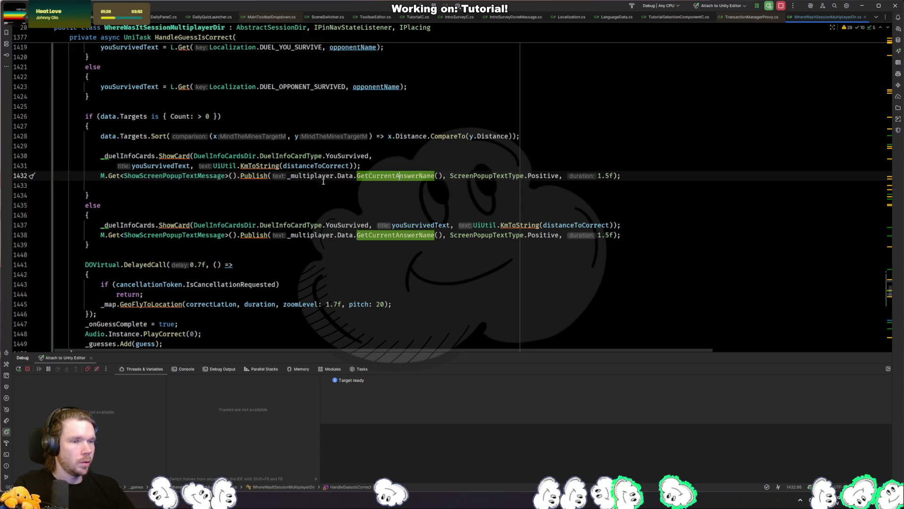
Step: Move the data.Targets.Sort line to the blank line after the if/else block
{"action": "left_click", "coordinate": [147, 136]}
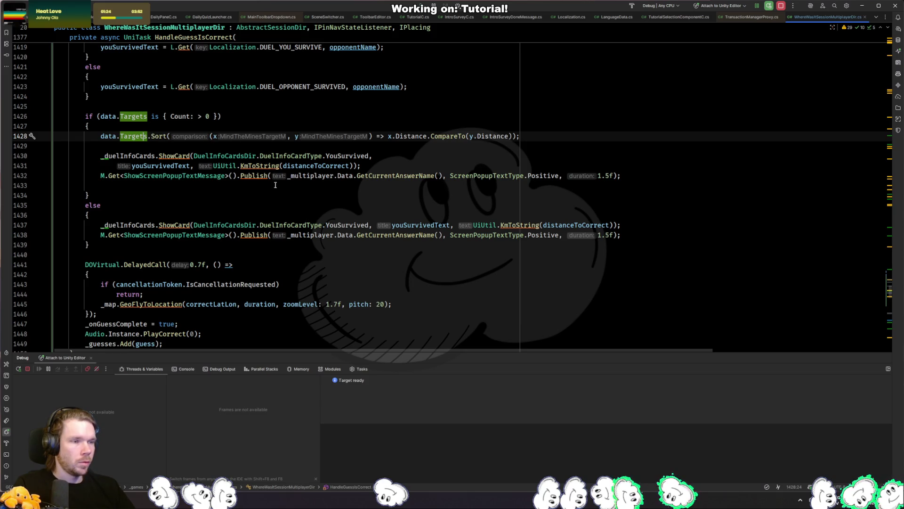
{"action": "key", "text": "ctrl+y"}
{"action": "left_click", "coordinate": [175, 106]}
{"action": "left_click", "coordinate": [89, 235]}
{"action": "left_click", "coordinate": [164, 254]}
{"action": "left_click", "coordinate": [165, 247]}
{"action": "type", "text": "data.Targets.Sort((x, y) => x.Distance.CompareTo(y.Distance));"}
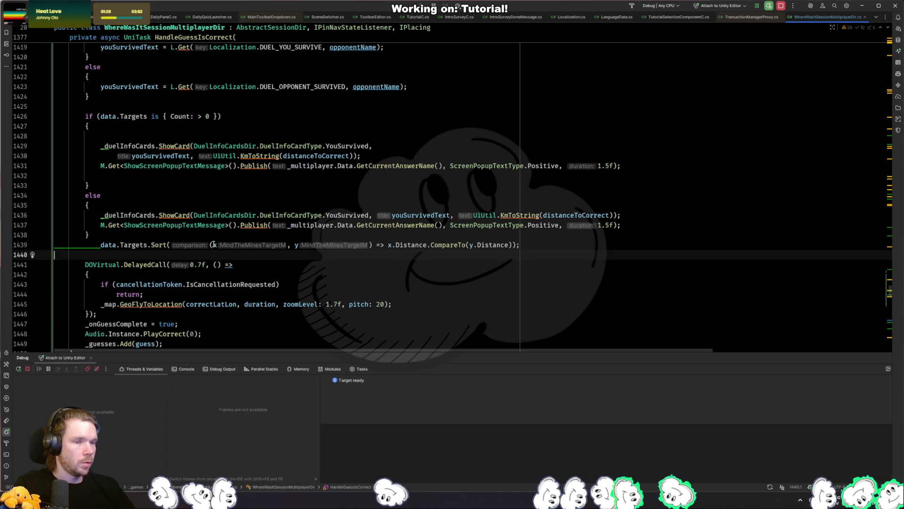
Step: Dedent the Sort line, remove the empty line in the if branch, and join the ShowCard call onto one line
{"action": "left_click", "coordinate": [140, 247]}
{"action": "key", "text": "shift+Tab"}
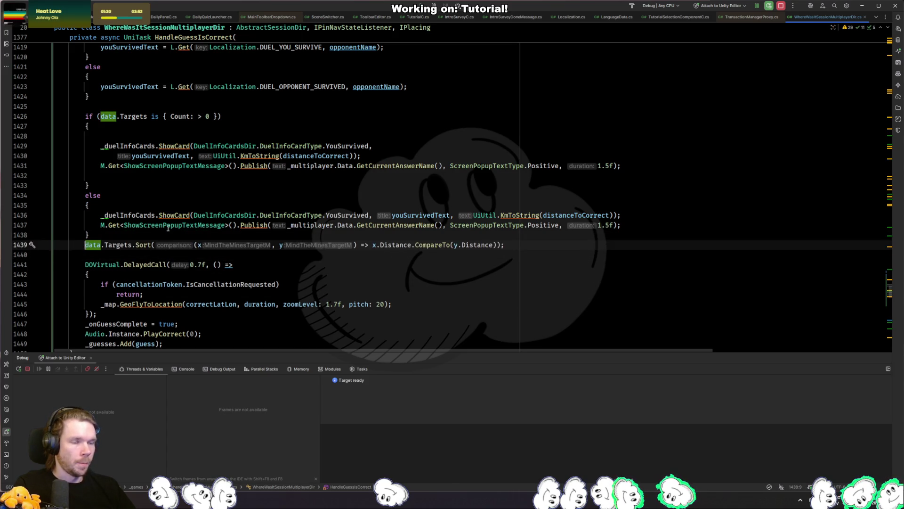
{"action": "left_click", "coordinate": [186, 203]}
{"action": "left_click", "coordinate": [329, 126]}
{"action": "key", "text": "Delete"}
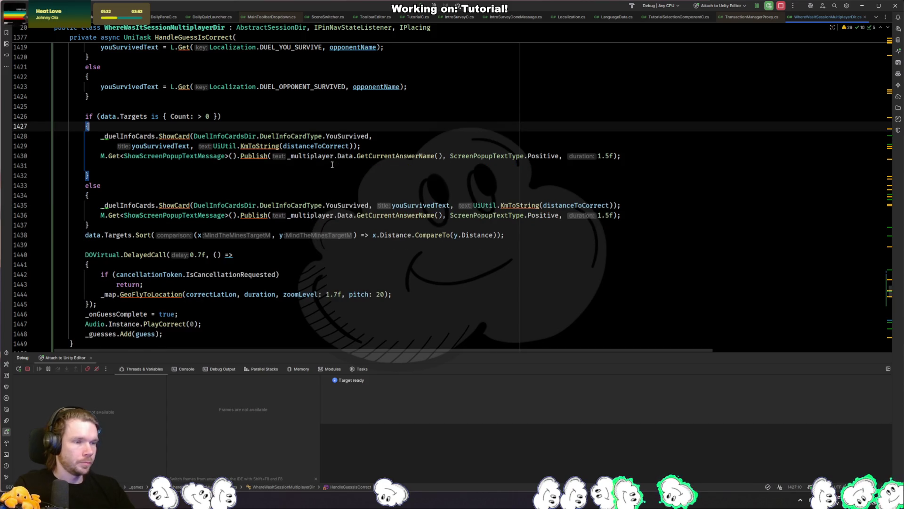
{"action": "left_click", "coordinate": [413, 148]}
{"action": "left_click", "coordinate": [128, 146]}
{"action": "key", "text": "BackSpace"}
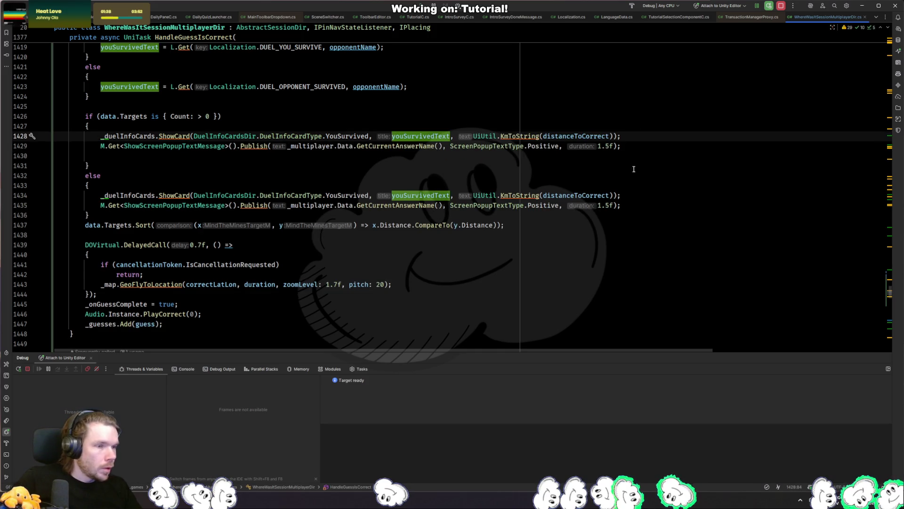
Step: Move the ShowCard and popup Publish lines above the if statement and select the leftover if/else
{"action": "left_click", "coordinate": [252, 205]}
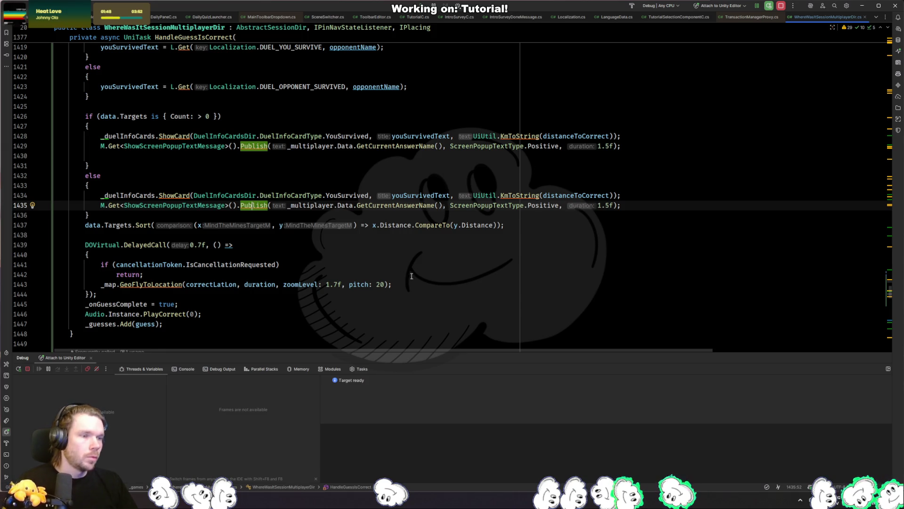
{"action": "left_click", "coordinate": [435, 199]}
{"action": "mouse_move", "coordinate": [422, 203]}
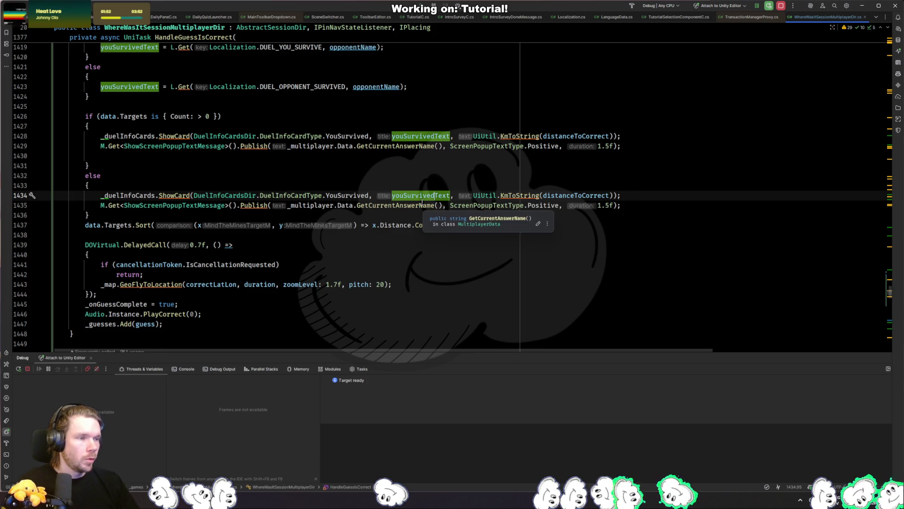
{"action": "left_click", "coordinate": [597, 205]}
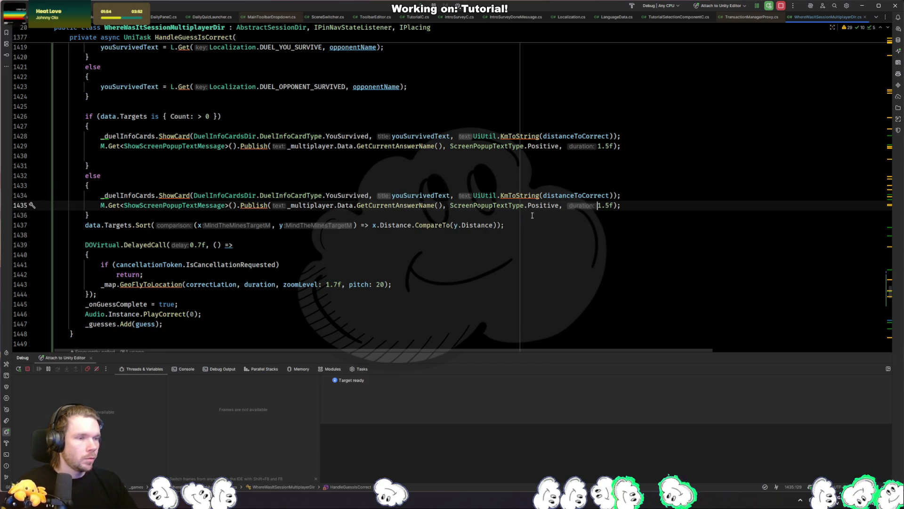
{"action": "left_click_drag", "start_coordinate": [644, 151], "coordinate": [66, 135]}
{"action": "key", "text": "ctrl+x"}
{"action": "left_click", "coordinate": [436, 109]}
{"action": "key", "text": "ctrl+v"}
{"action": "mouse_move", "coordinate": [115, 216]}
{"action": "left_mouse_down"}
{"action": "mouse_move", "coordinate": [471, 175]}
{"action": "mouse_move", "coordinate": [632, 141]}
{"action": "left_mouse_up"}
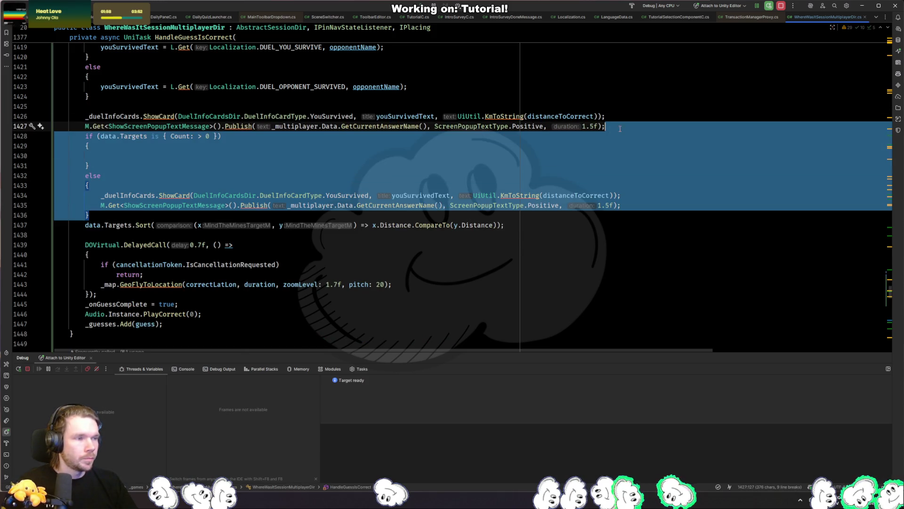
Step: Delete the empty if/else block and add a blank line before the Sort call
{"action": "key", "text": "Delete"}
{"action": "key", "text": "Return"}
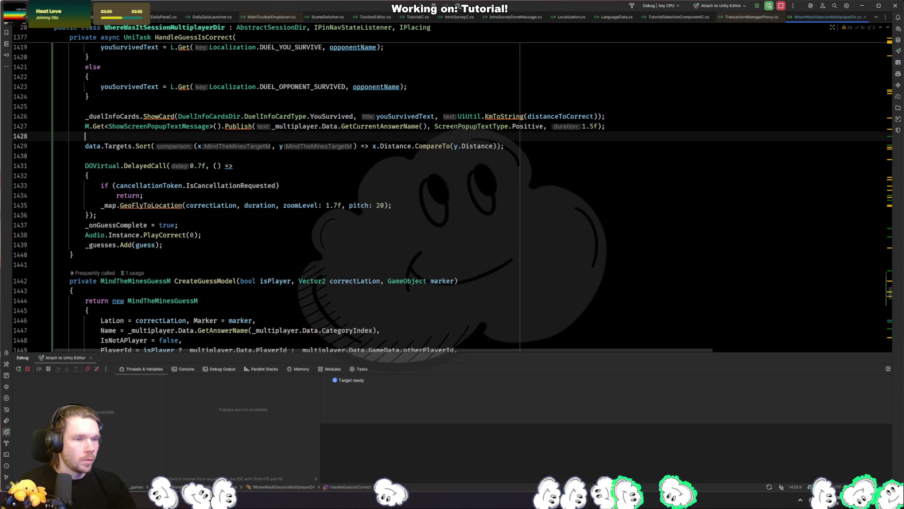
{"action": "key", "text": "Down"}
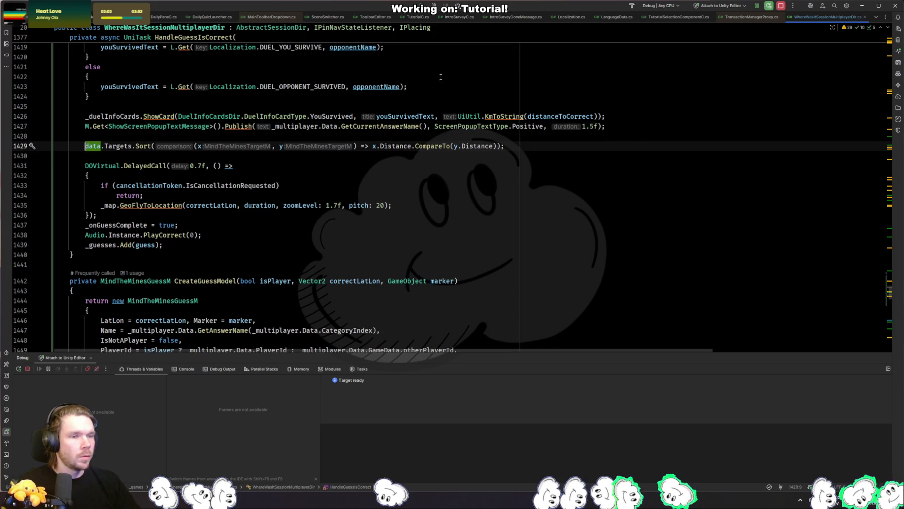
{"action": "scroll", "coordinate": [171, 177], "scroll_direction": "up", "scroll_amount": 3}
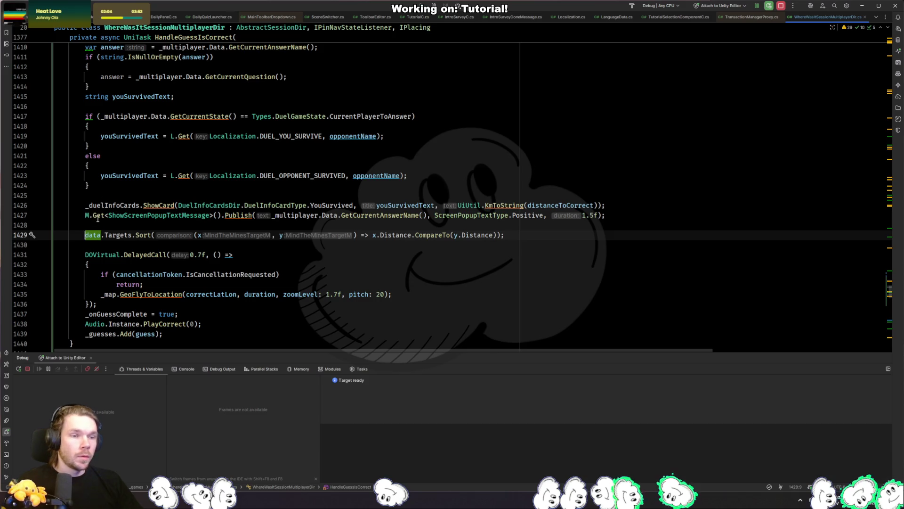
Step: Try extracting the card and popup lines as a ShowCard method, then cancel
{"action": "key", "text": "Up"}
{"action": "key", "text": "shift+Up"}
{"action": "key", "text": "shift+Up"}
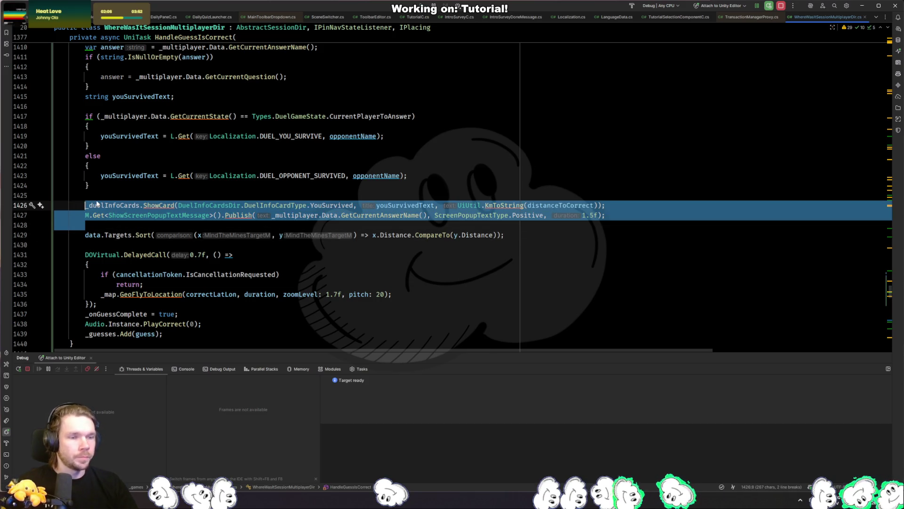
{"action": "key", "text": "ctrl+alt+m"}
{"action": "type", "text": "ShowCard"}
{"action": "key", "text": "Escape"}
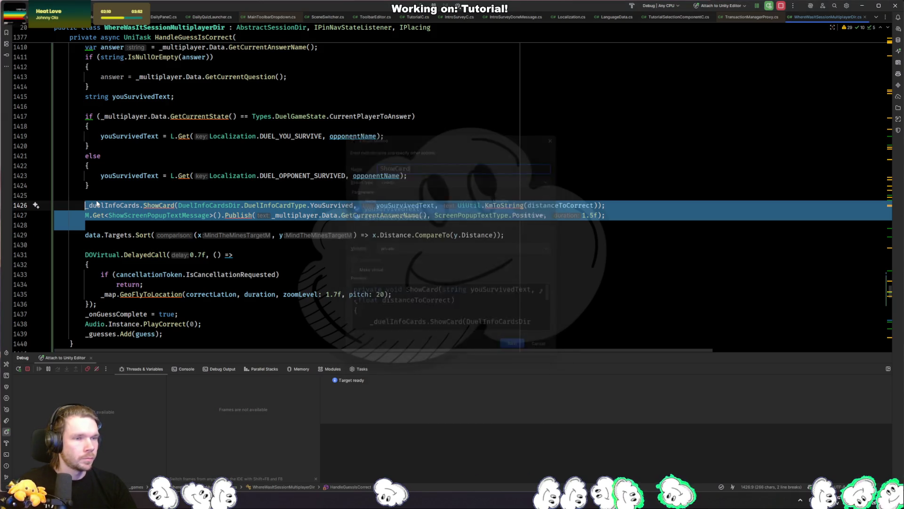
Step: Delete the unused answer variable declaration and its fallback if-block
{"action": "left_click", "coordinate": [146, 136]}
{"action": "scroll", "coordinate": [147, 141], "scroll_direction": "down", "scroll_amount": 7}
{"action": "scroll", "coordinate": [146, 165], "scroll_direction": "up", "scroll_amount": 9}
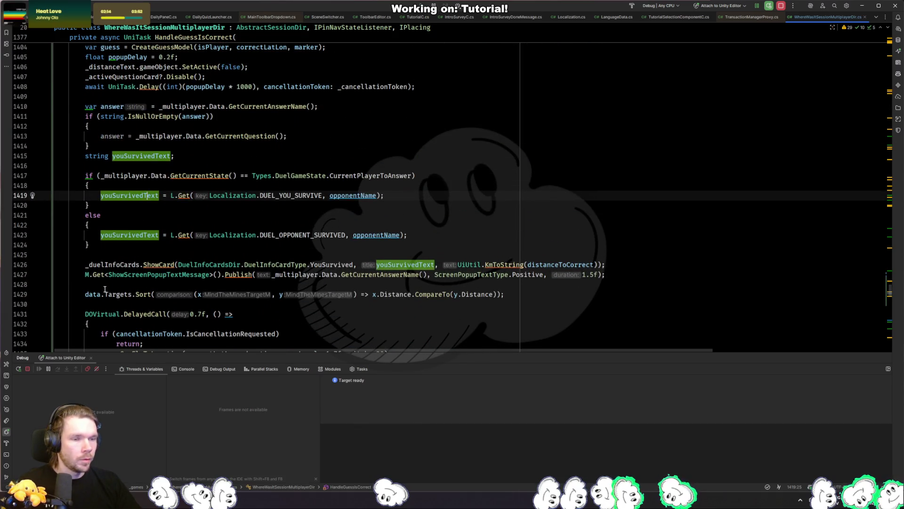
{"action": "mouse_move", "coordinate": [606, 274]}
{"action": "left_mouse_down"}
{"action": "mouse_move", "coordinate": [89, 217]}
{"action": "mouse_move", "coordinate": [85, 156]}
{"action": "left_mouse_up"}
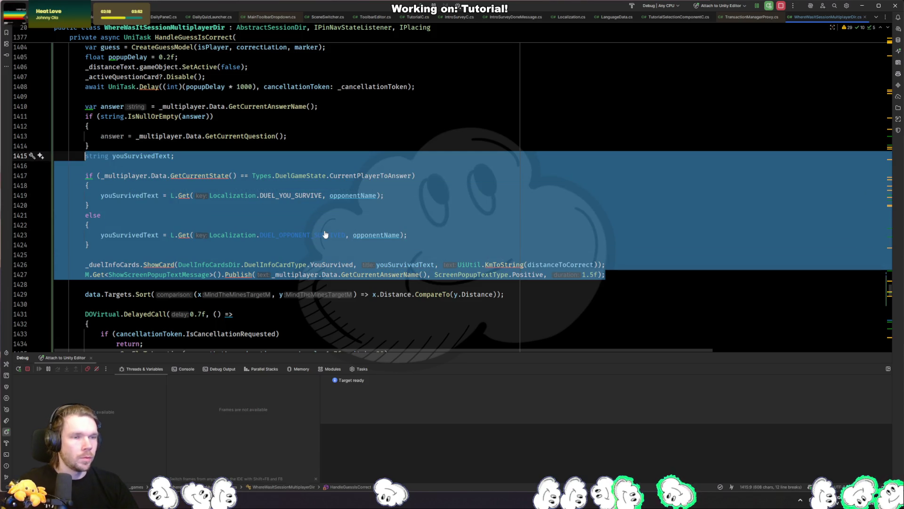
{"action": "left_click", "coordinate": [123, 107]}
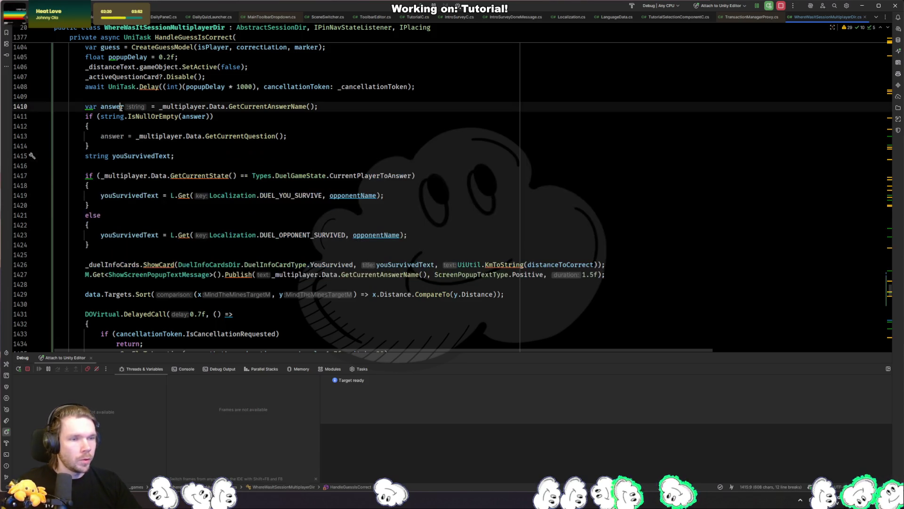
{"action": "key", "text": "ctrl+w"}
{"action": "key", "text": "ctrl+w"}
{"action": "key", "text": "ctrl+w"}
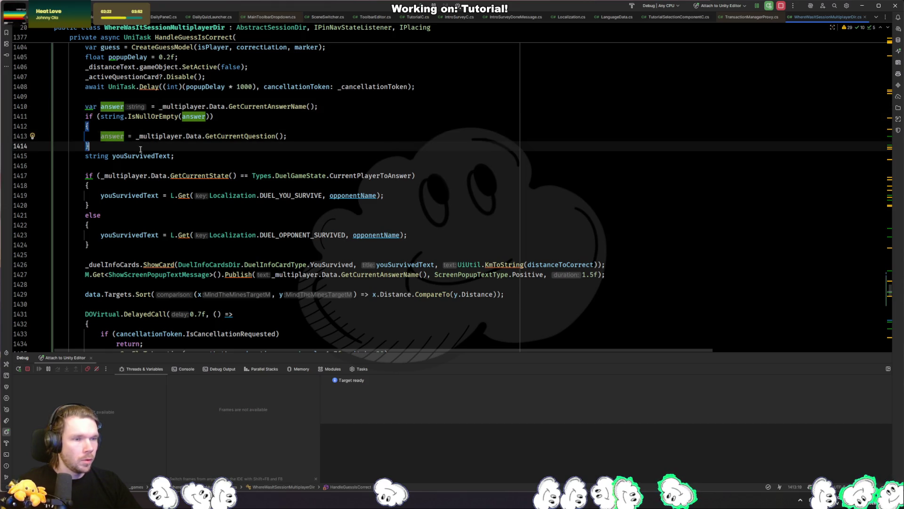
{"action": "key", "text": "Delete"}
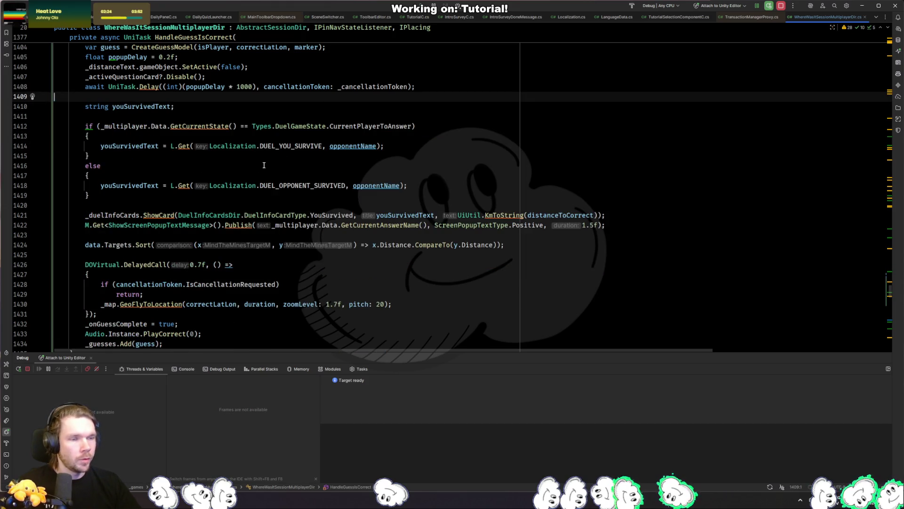
Step: Select the survive-text code through the popup line and begin Extract Method on it
{"action": "mouse_move", "coordinate": [602, 225]}
{"action": "left_mouse_down"}
{"action": "mouse_move", "coordinate": [94, 203]}
{"action": "mouse_move", "coordinate": [75, 106]}
{"action": "mouse_move", "coordinate": [85, 106]}
{"action": "left_mouse_up"}
{"action": "key", "text": "ctrl+shift+r"}
{"action": "key", "text": "Return"}
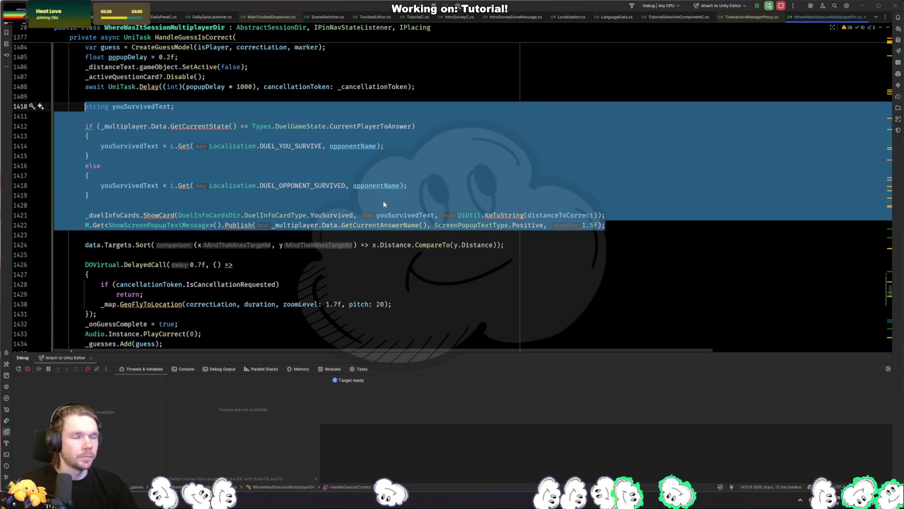
Step: Name the extracted method ShowSurviveCard and confirm the extraction
{"action": "type", "text": "ShowSurviveCard"}
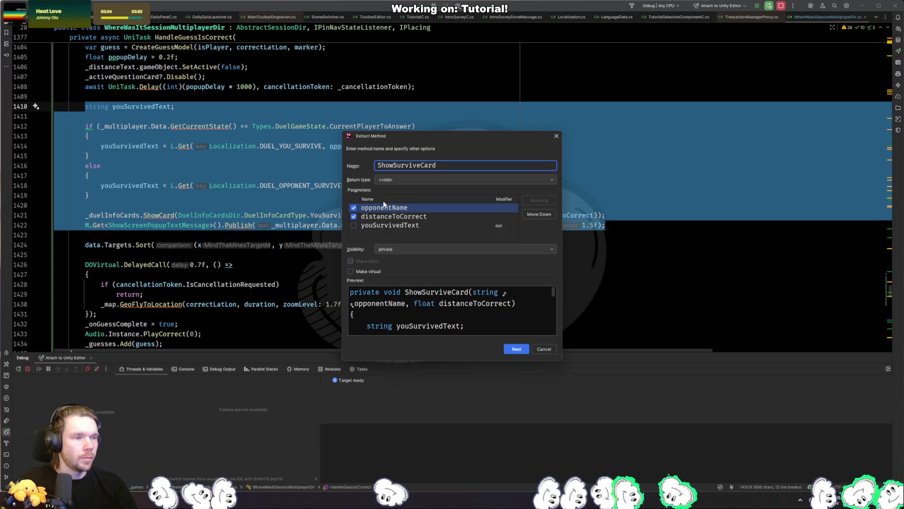
{"action": "key", "text": "Return"}
{"action": "scroll", "coordinate": [341, 188], "scroll_direction": "down", "scroll_amount": 5}
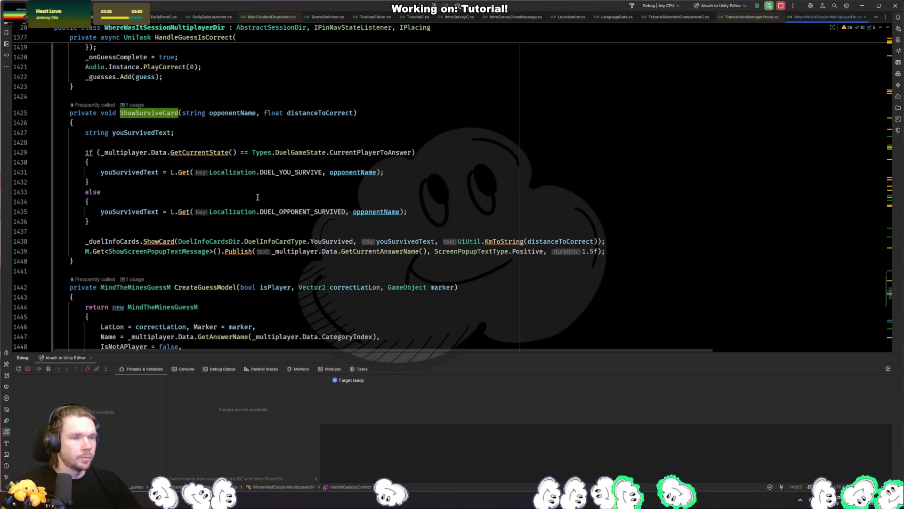
Step: Try converting the youSurvivedText if/else to a ternary, undo it, and find ShowSurviveCard's call site
{"action": "left_click", "coordinate": [88, 152]}
{"action": "key", "text": "alt+Return"}
{"action": "key", "text": "Return"}
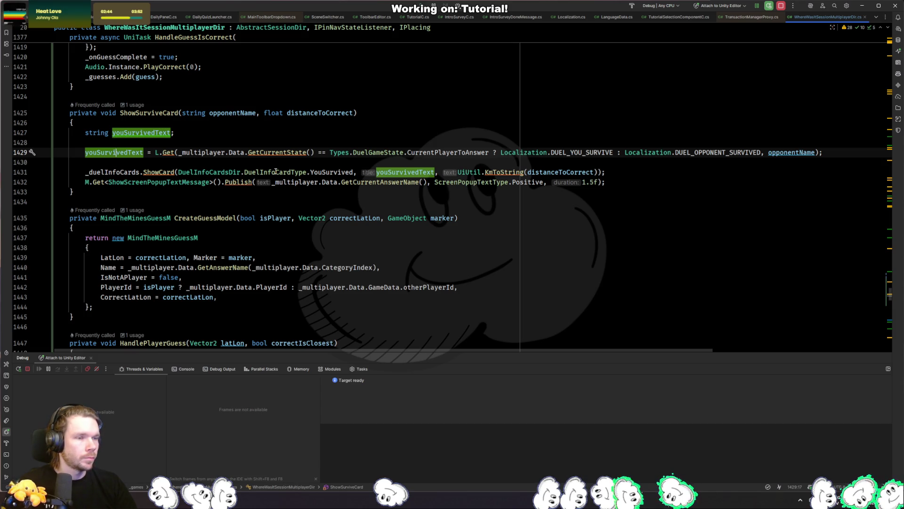
{"action": "key", "text": "ctrl+z"}
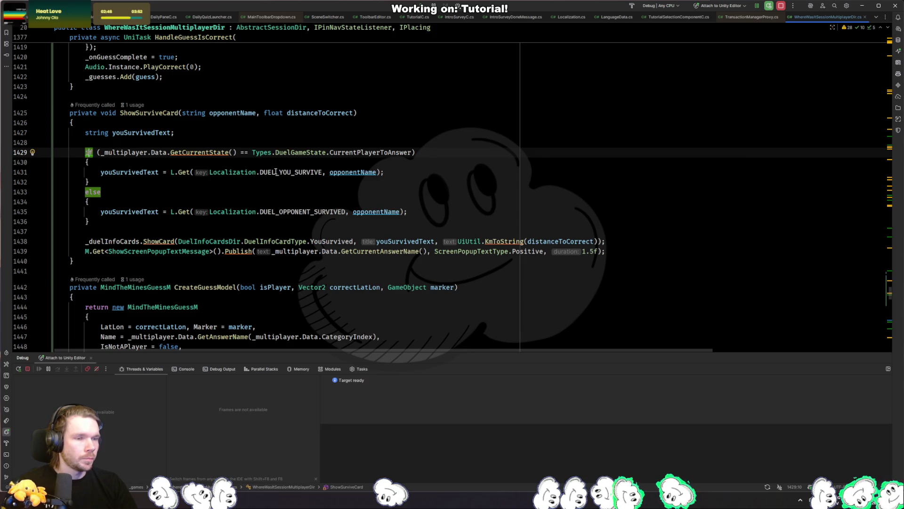
{"action": "key", "text": "Up"}
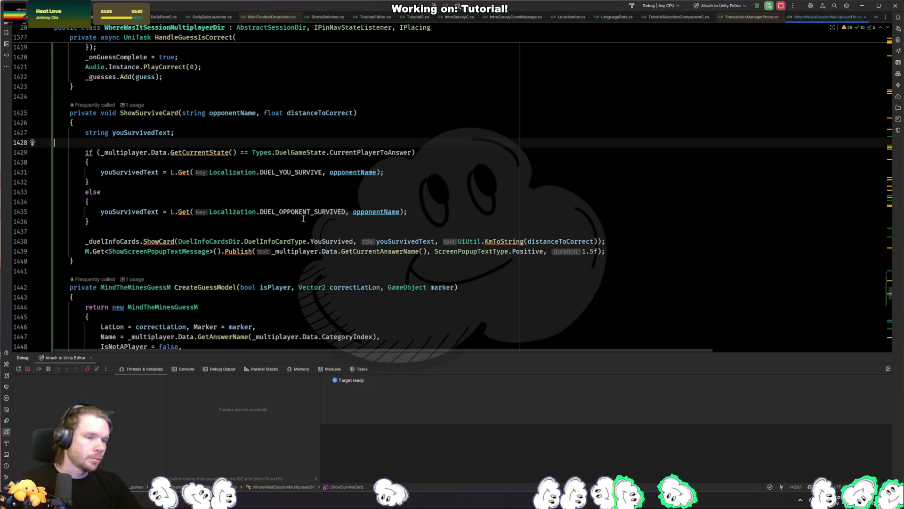
{"action": "key", "text": "shift+F12"}
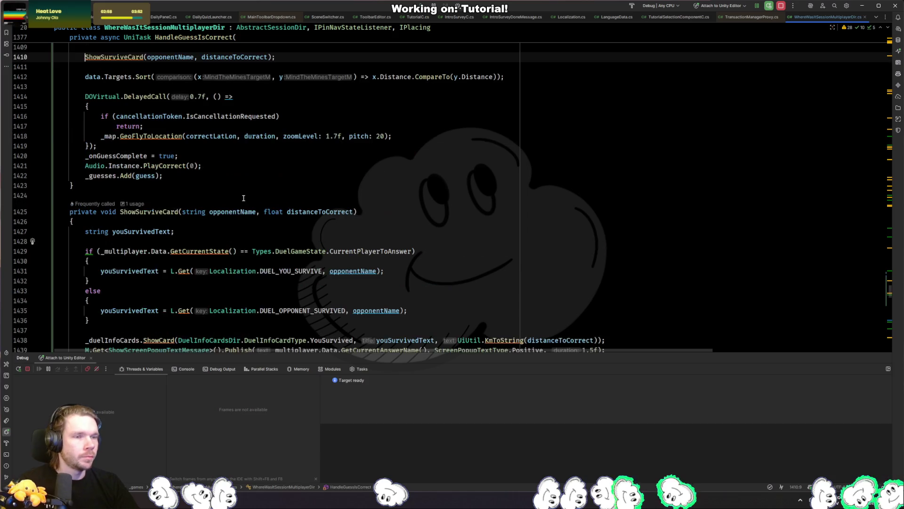
{"action": "scroll", "coordinate": [248, 213], "scroll_direction": "up", "scroll_amount": 6}
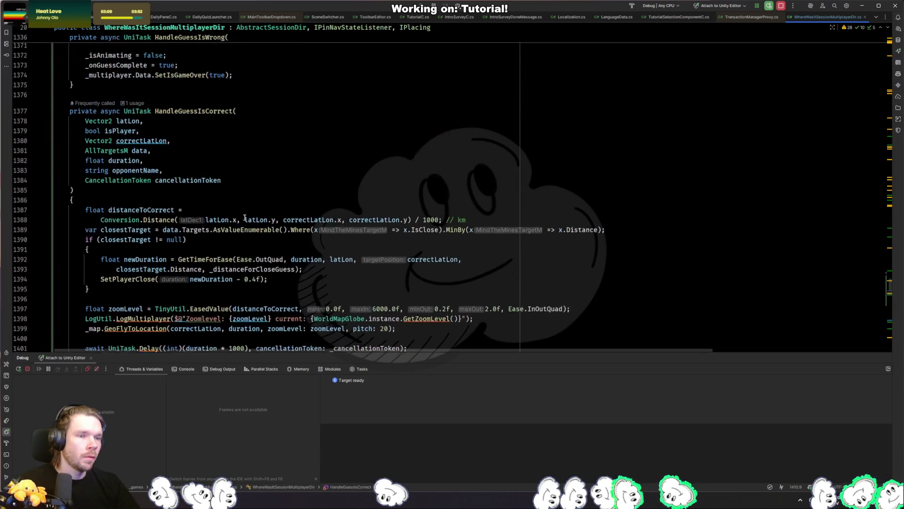
{"action": "scroll", "coordinate": [373, 253], "scroll_direction": "down", "scroll_amount": 7}
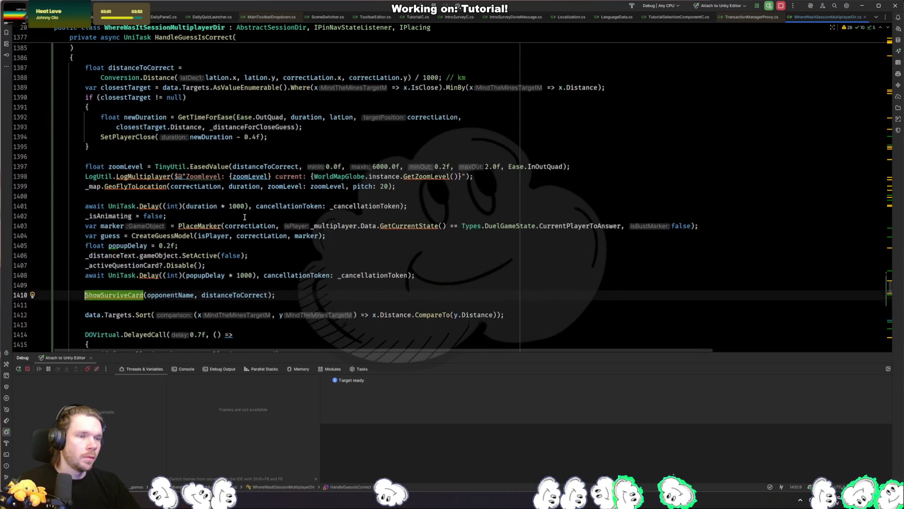
{"action": "left_click", "coordinate": [288, 260]}
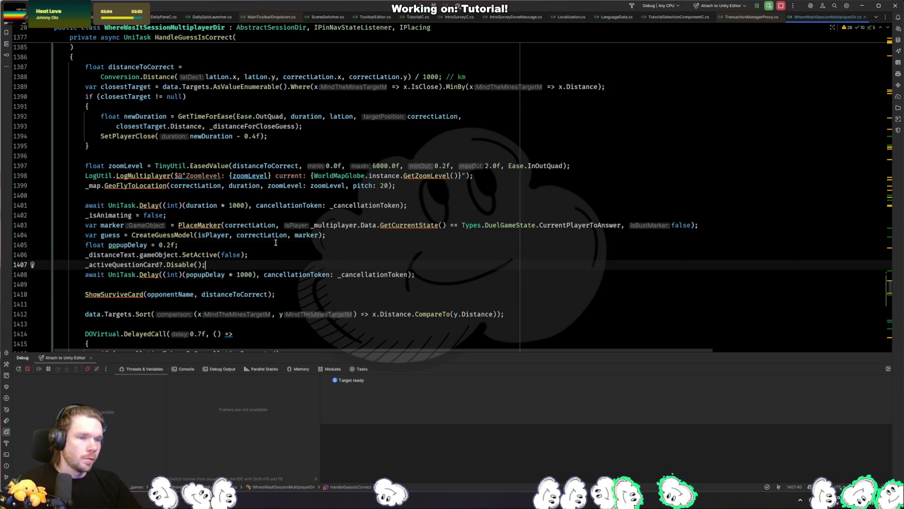
{"action": "left_click", "coordinate": [276, 243]}
{"action": "left_click", "coordinate": [186, 156]}
{"action": "scroll", "coordinate": [186, 227], "scroll_direction": "up", "scroll_amount": 2}
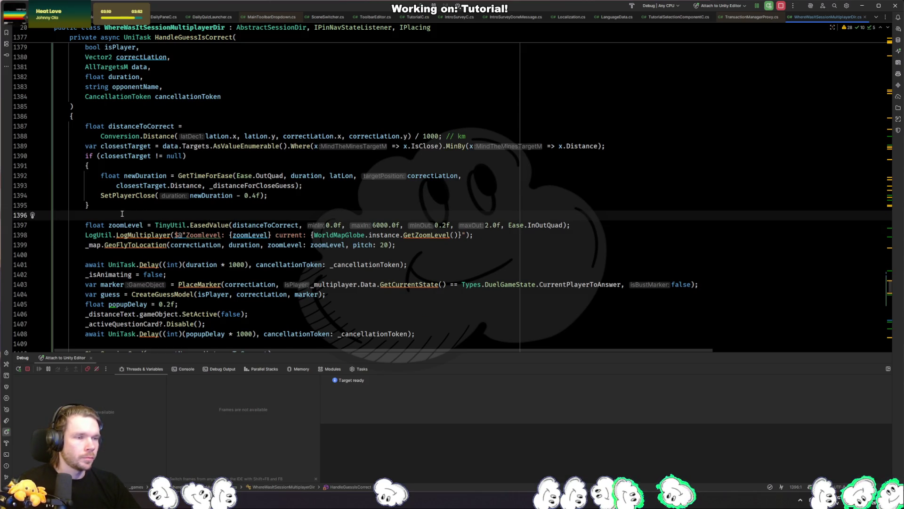
{"action": "left_click", "coordinate": [141, 126]}
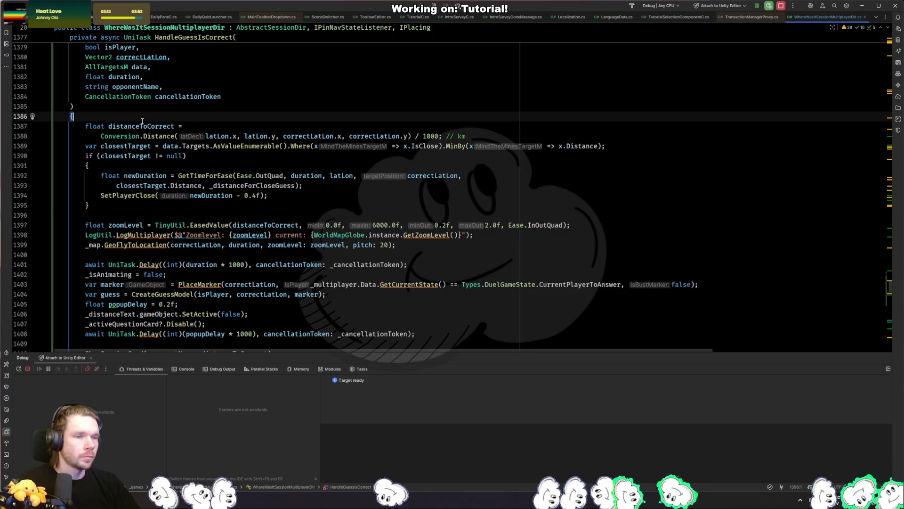
{"action": "scroll", "coordinate": [146, 175], "scroll_direction": "down", "scroll_amount": 4}
{"action": "scroll", "coordinate": [146, 175], "scroll_direction": "up", "scroll_amount": 3}
{"action": "key", "text": "Down"}
{"action": "key", "text": "Down"}
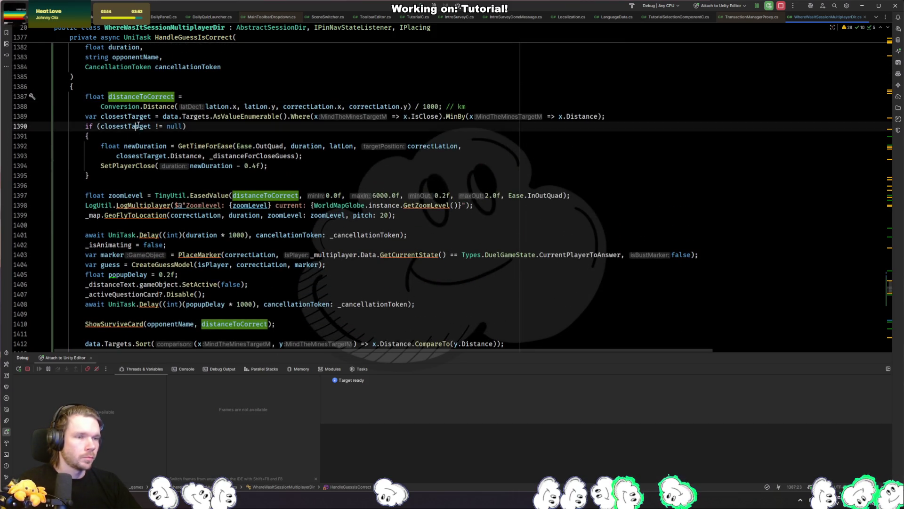
{"action": "scroll", "coordinate": [203, 206], "scroll_direction": "down", "scroll_amount": 10}
{"action": "scroll", "coordinate": [203, 206], "scroll_direction": "up", "scroll_amount": 11}
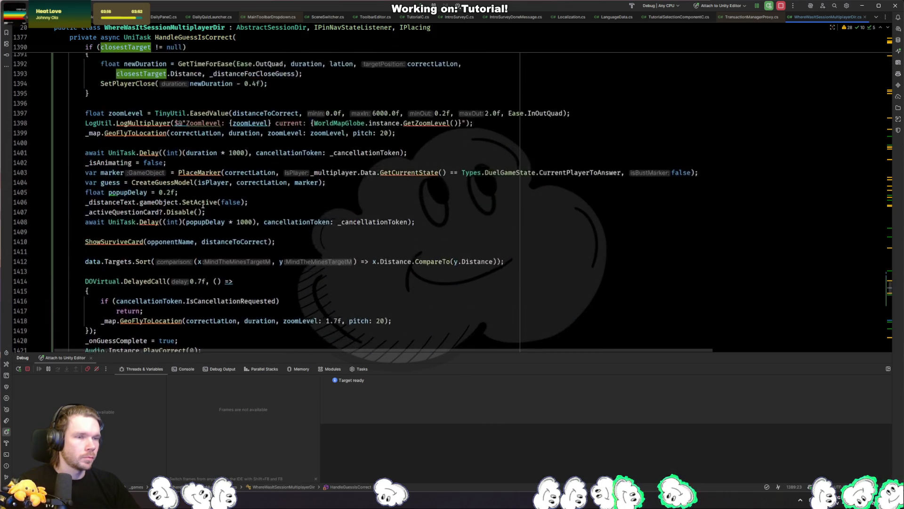
Step: Add a comment above the closestTarget code ending 'change color when getting close to the target'
{"action": "key", "text": "ctrl+alt+Return"}
{"action": "type", "text": "//"}
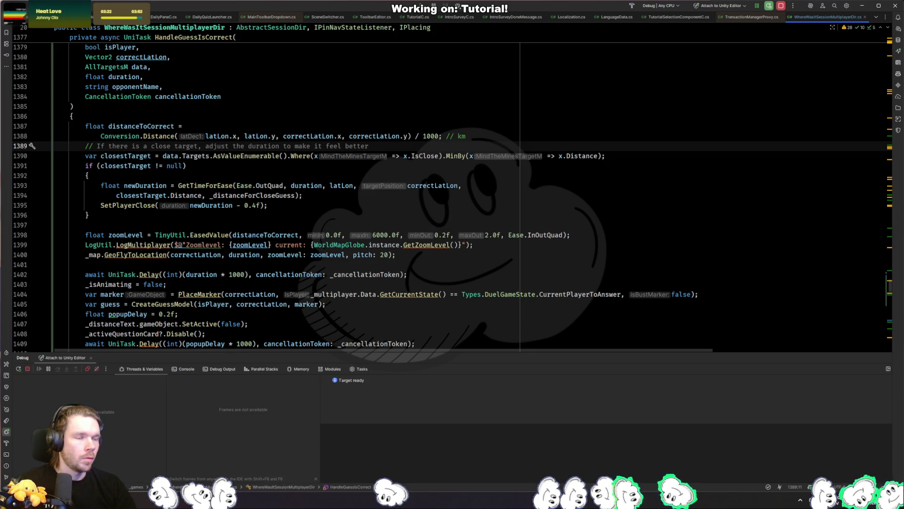
{"action": "key", "text": "Tab"}
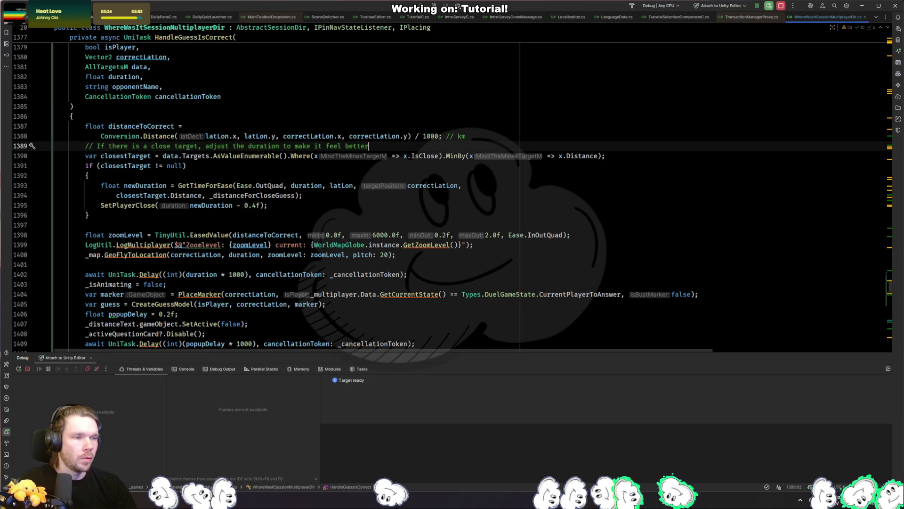
{"action": "left_click", "coordinate": [326, 146]}
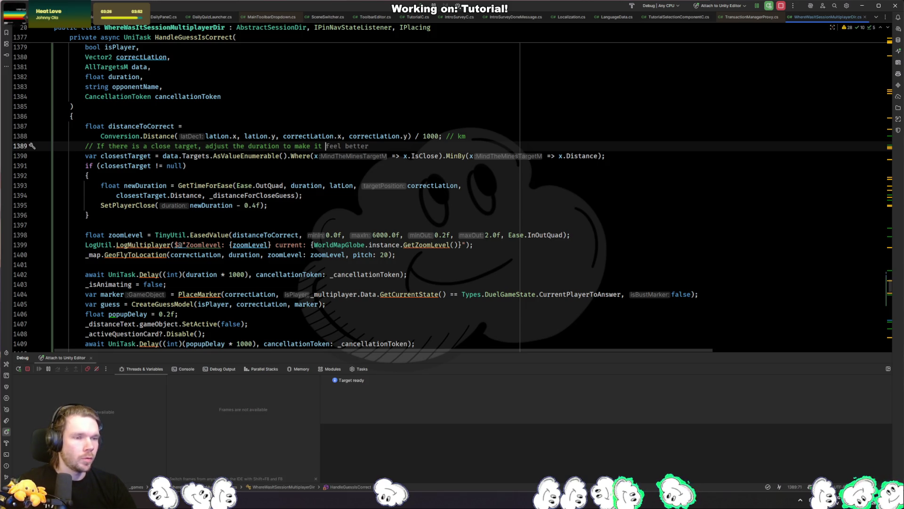
{"action": "key", "text": "shift+End"}
{"action": "type", "text": "change color"}
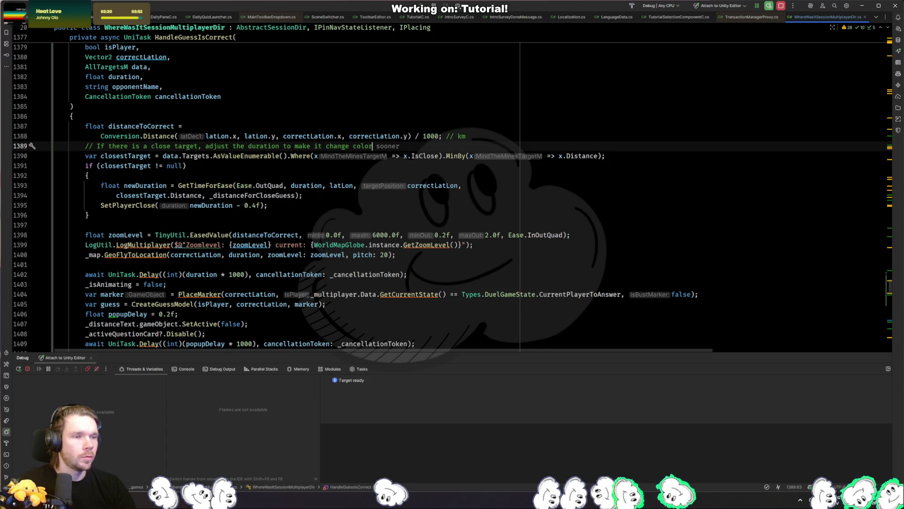
{"action": "type", "text": " when getting cl"}
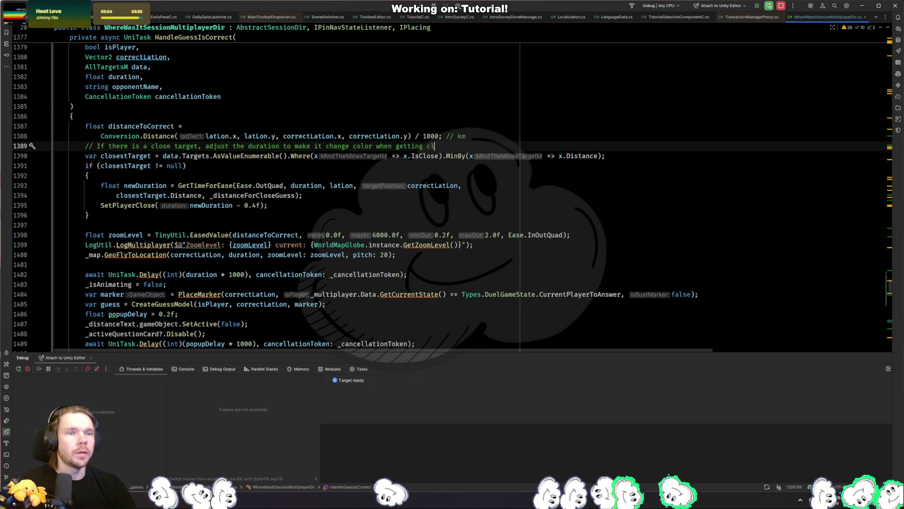
{"action": "type", "text": "ose to the target"}
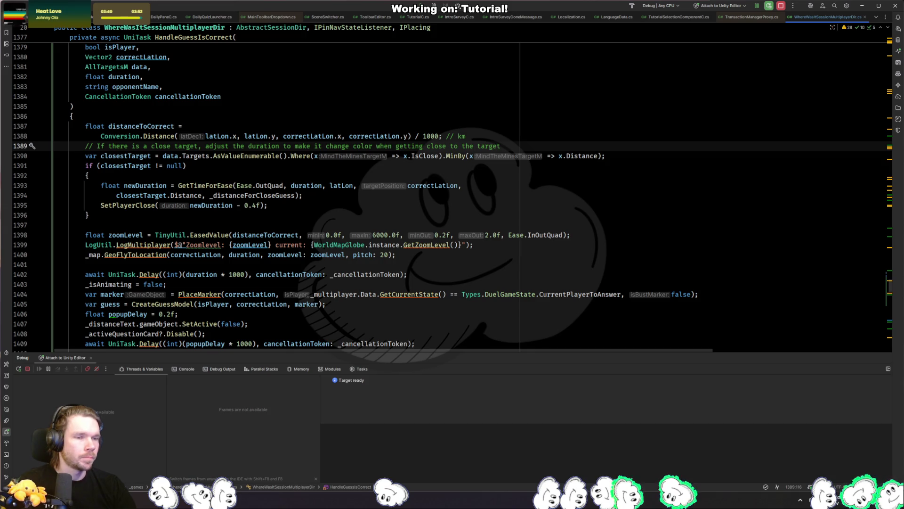
{"action": "left_click", "coordinate": [326, 146]}
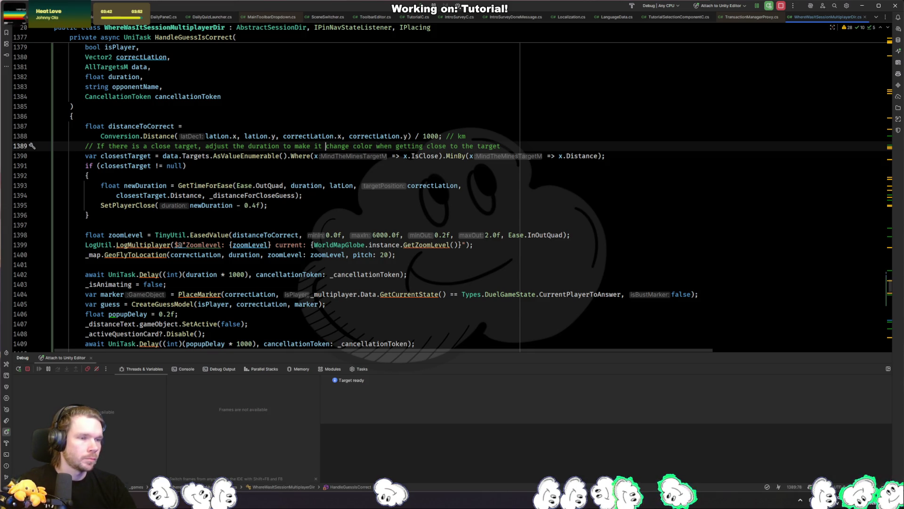
Step: Insert a blank line above the close-target comment
{"action": "key", "text": "Down"}
{"action": "key", "text": "Down"}
{"action": "key", "text": "Down"}
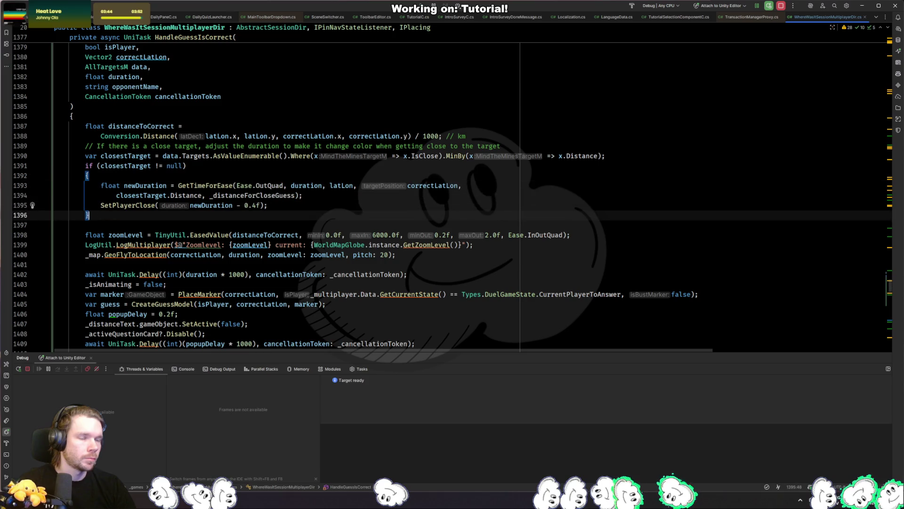
{"action": "key", "text": "Up"}
{"action": "key", "text": "Up"}
{"action": "key", "text": "Up"}
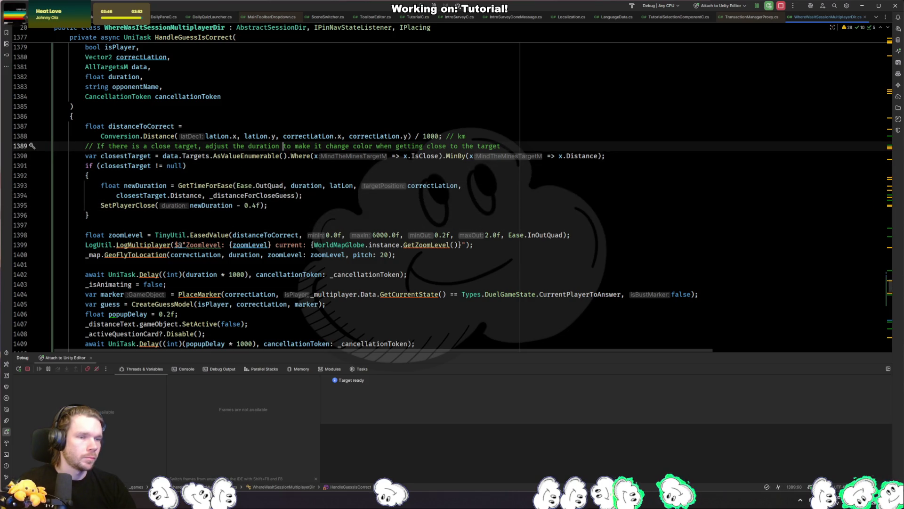
{"action": "key", "text": "Home"}
{"action": "key", "text": "Return"}
{"action": "key", "text": "Down"}
{"action": "key", "text": "Down"}
{"action": "key", "text": "Down"}
{"action": "key", "text": "Down"}
{"action": "key", "text": "Down"}
Step: Add the comment '// Zoom in on correct location based on distance' above the zoom calculation
{"action": "key", "text": "Up"}
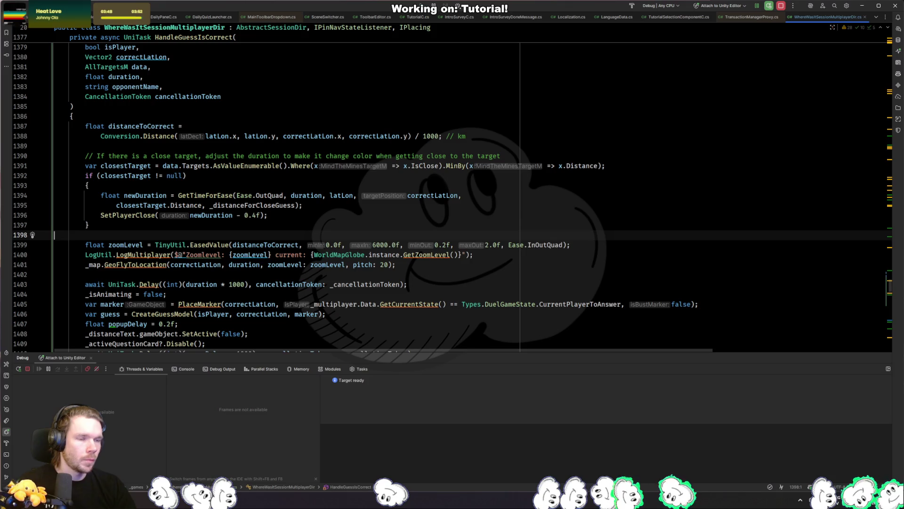
{"action": "key", "text": "Return"}
{"action": "type", "text": "/"}
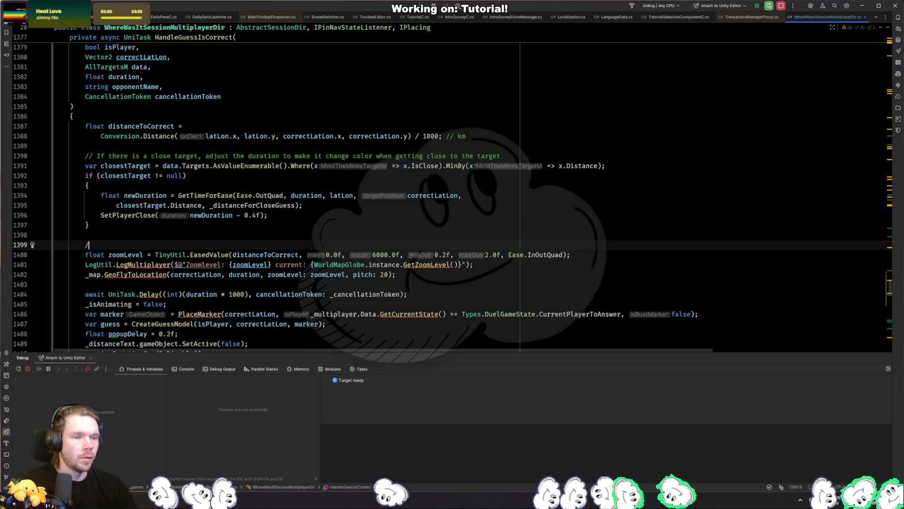
{"action": "type", "text": "/ Zoom in on"}
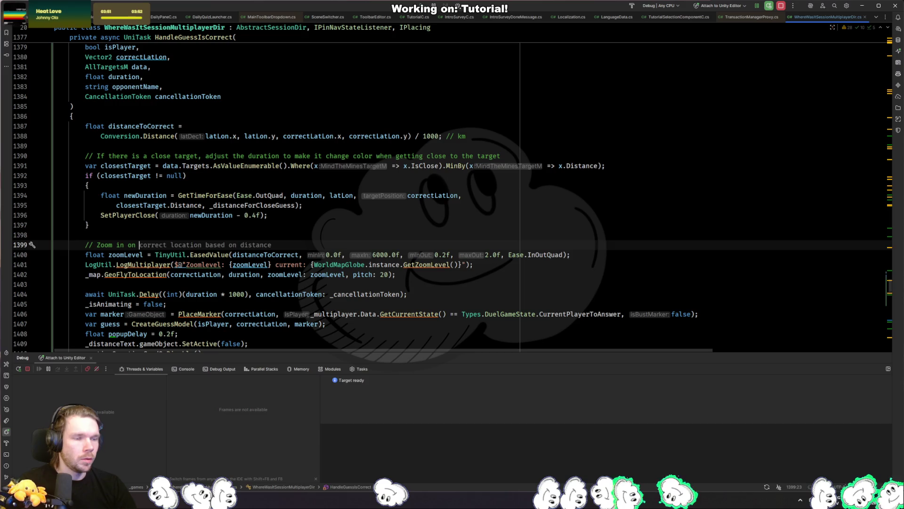
{"action": "key", "text": "Tab"}
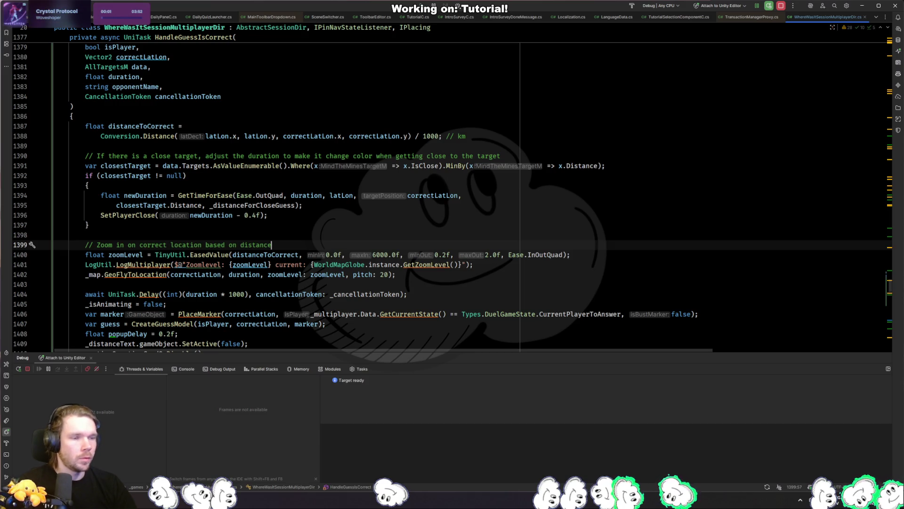
{"action": "scroll", "coordinate": [254, 185], "scroll_direction": "down", "scroll_amount": 4}
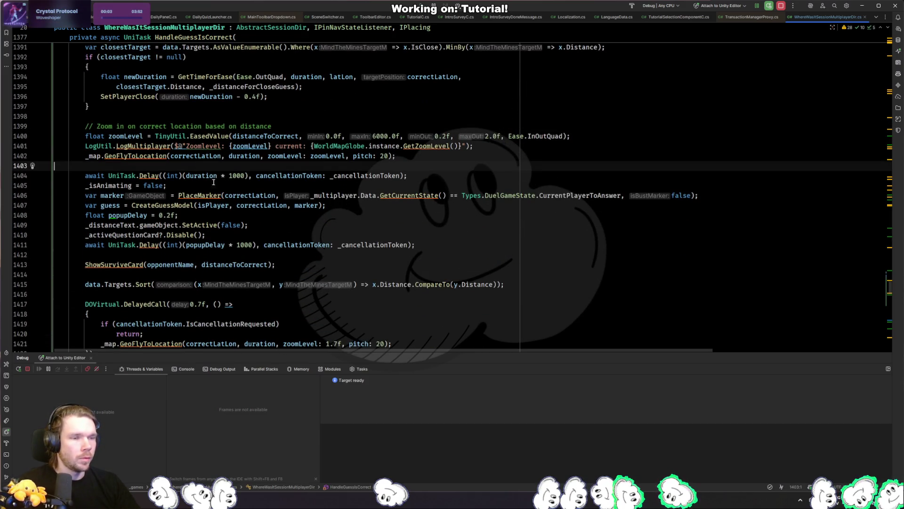
{"action": "left_click_drag", "start_coordinate": [195, 174], "coordinate": [205, 167]}
Step: Add the comment '// Delay for duration of circle animation' above the delay await
{"action": "key", "text": "Return"}
{"action": "type", "text": "// Delay"}
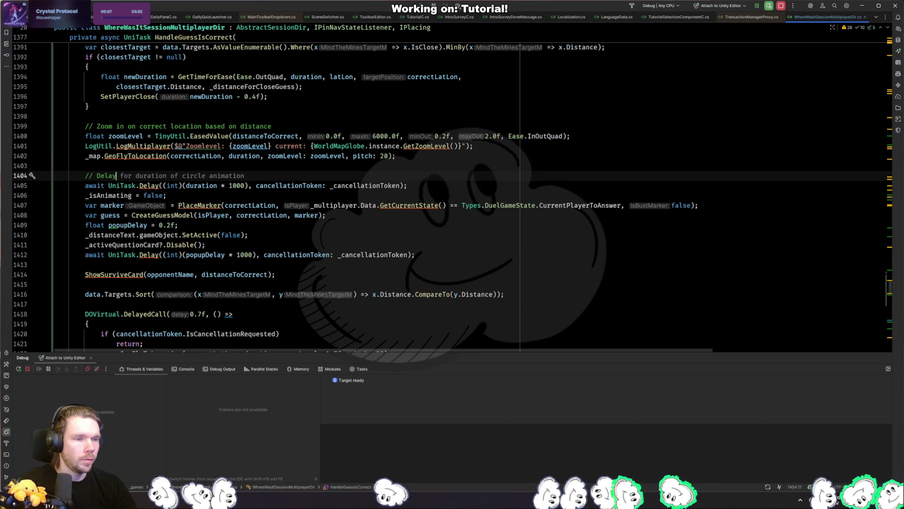
{"action": "key", "text": "Tab"}
Step: Add a blank line after the var guess creation line
{"action": "left_click", "coordinate": [167, 195]}
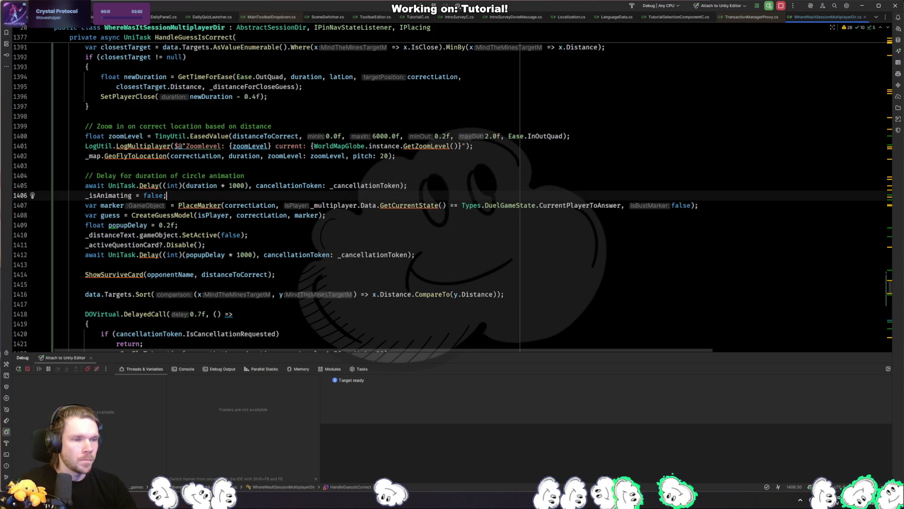
{"action": "key", "text": "Down"}
{"action": "key", "text": "Down"}
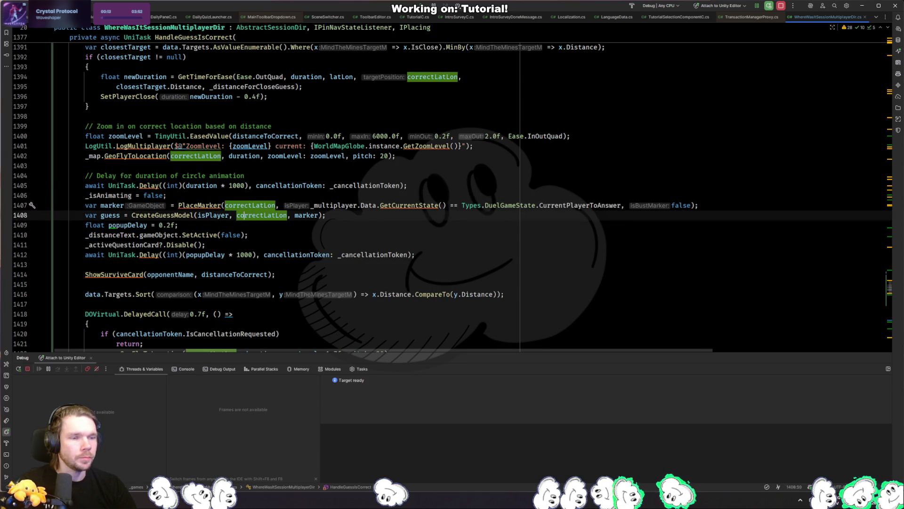
{"action": "key", "text": "End"}
{"action": "key", "text": "Return"}
Step: Move the popupDelay declaration directly above its awaited delay, with a blank line before it
{"action": "left_click", "coordinate": [148, 235]}
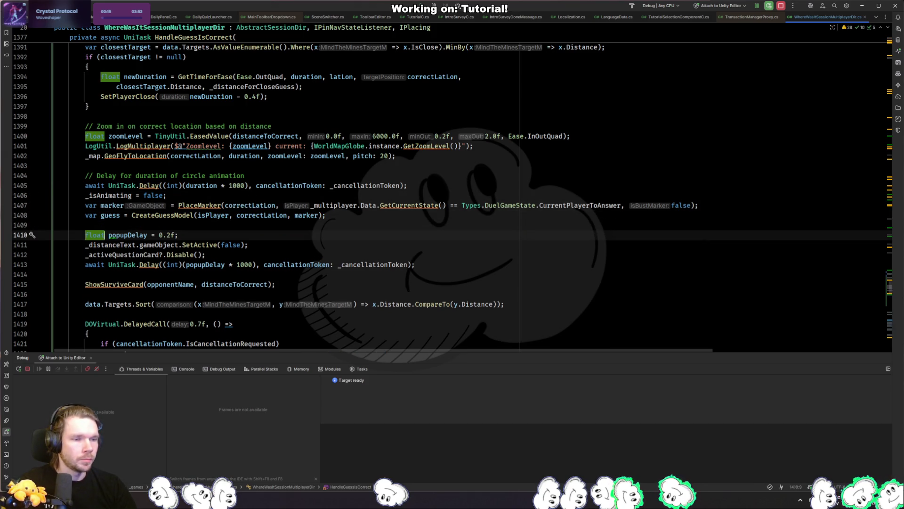
{"action": "key", "text": "Down"}
{"action": "key", "text": "ctrl+shift+alt+Up"}
{"action": "key", "text": "Down"}
{"action": "key", "text": "ctrl+shift+alt+Down"}
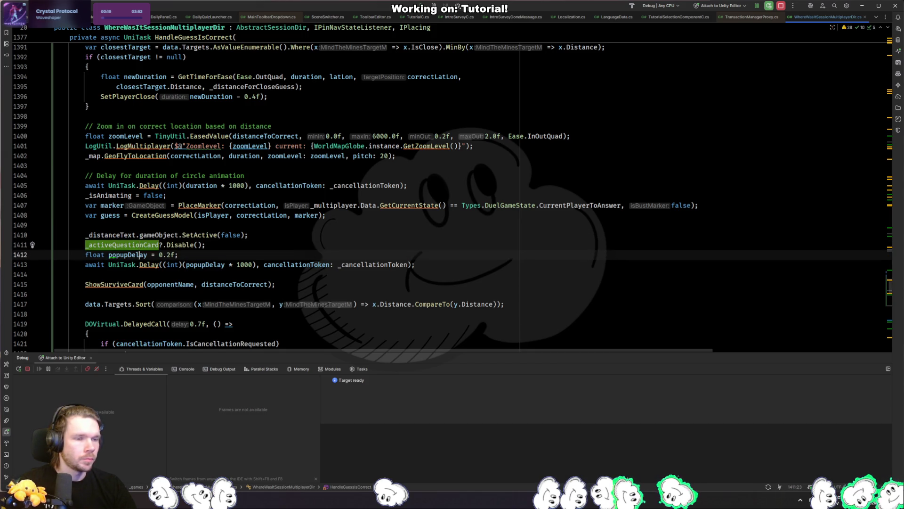
{"action": "key", "text": "ctrl+alt+Return"}
Step: Show the PlaceMarker method definition from its call
{"action": "key", "text": "Up"}
{"action": "key", "text": "Up"}
{"action": "key", "text": "Up"}
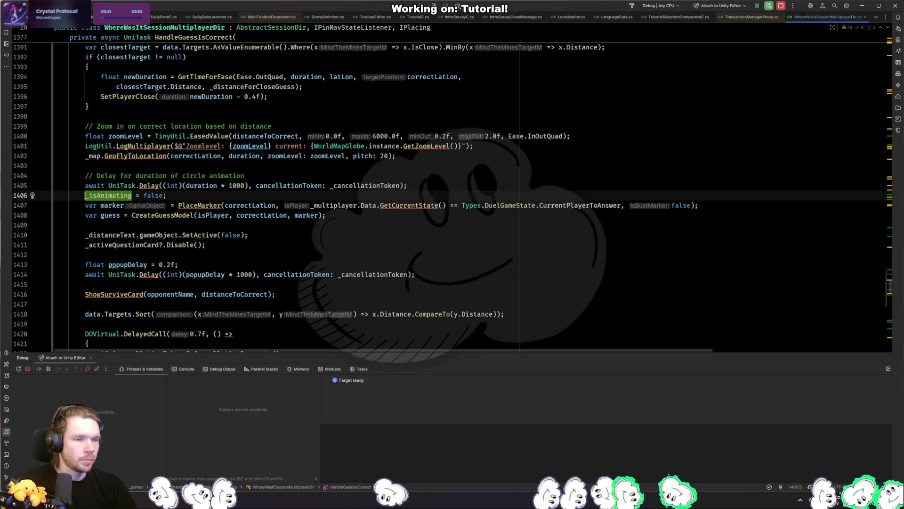
{"action": "key", "text": "ctrl+Right"}
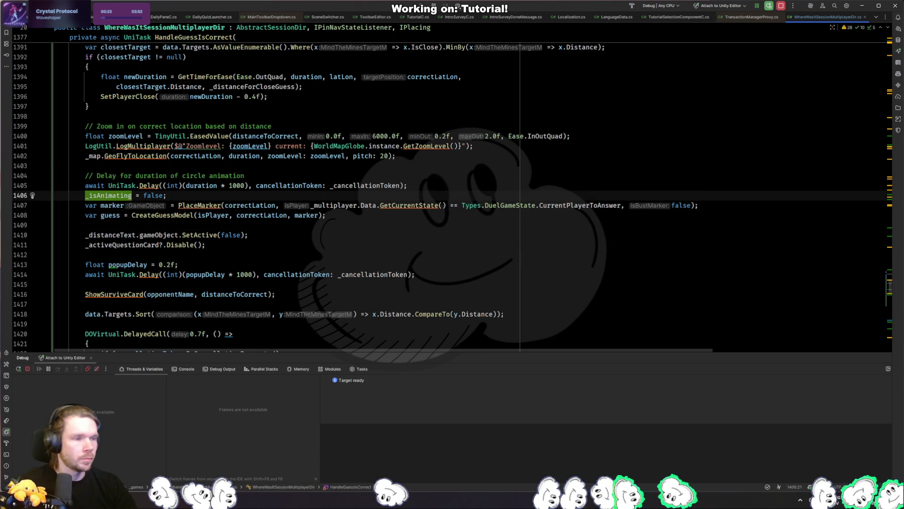
{"action": "left_click", "coordinate": [200, 206], "text": "ctrl"}
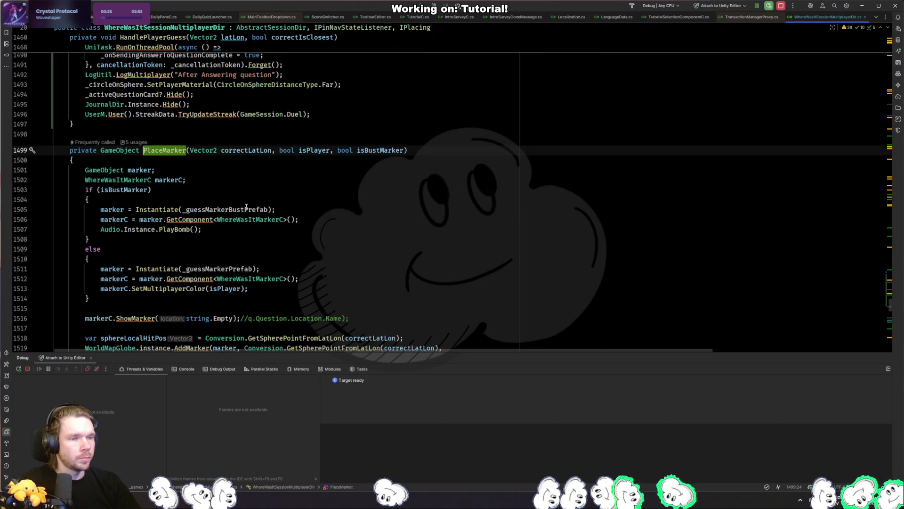
Step: Inspect the PlaceMarker and CreateGuessModel definitions and search the file for _isAnimating
{"action": "scroll", "coordinate": [288, 210], "scroll_direction": "down", "scroll_amount": 5}
{"action": "key", "text": "ctrl+alt+Left"}
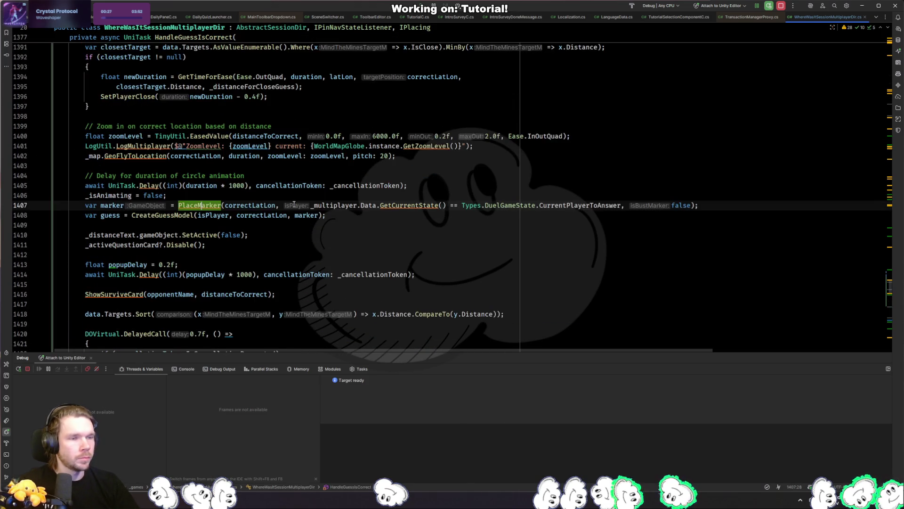
{"action": "left_click", "coordinate": [188, 215], "text": "ctrl"}
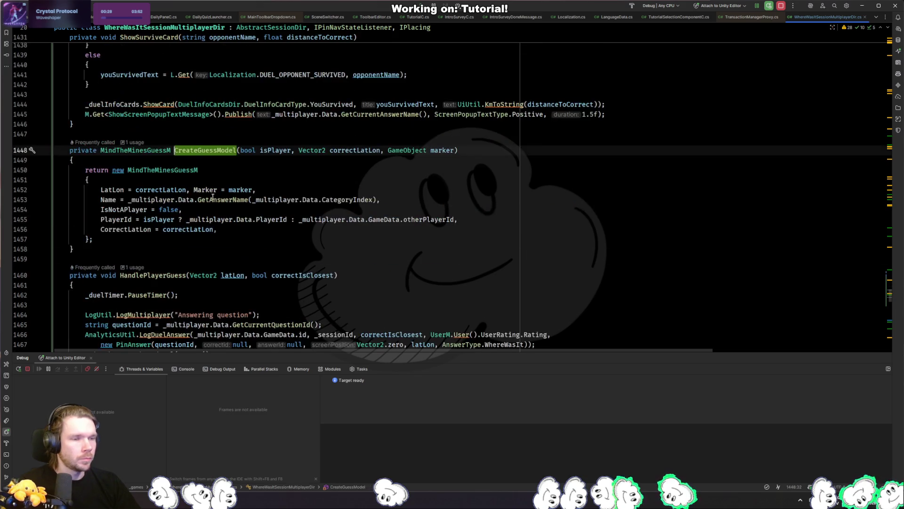
{"action": "key", "text": "ctrl+alt+Left"}
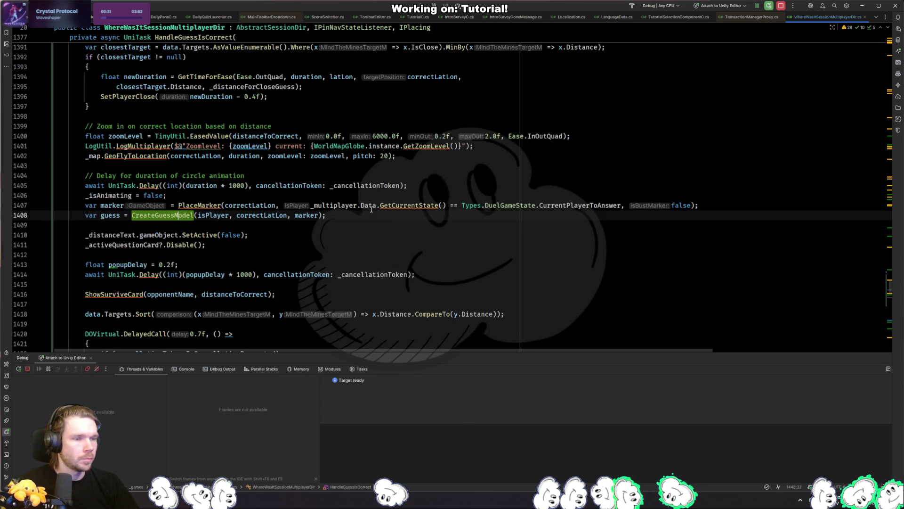
{"action": "double_click", "coordinate": [108, 195]}
{"action": "key", "text": "ctrl+f"}
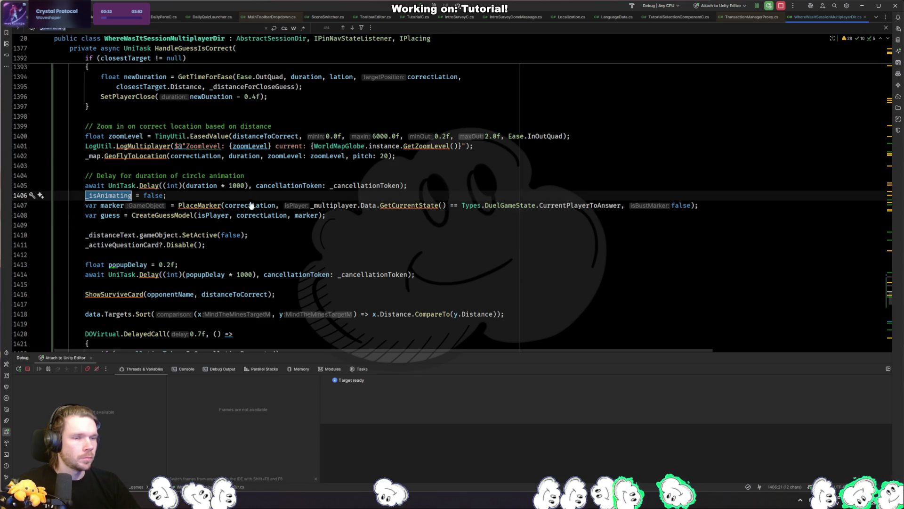
{"action": "left_click", "coordinate": [198, 205]}
{"action": "key", "text": "ctrl+b"}
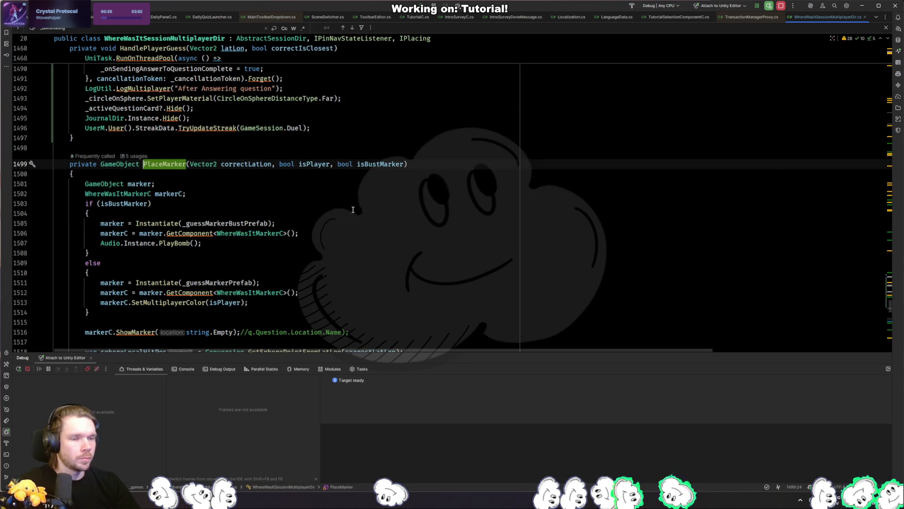
{"action": "scroll", "coordinate": [352, 210], "scroll_direction": "down", "scroll_amount": 5}
{"action": "key", "text": "ctrl+alt+Left"}
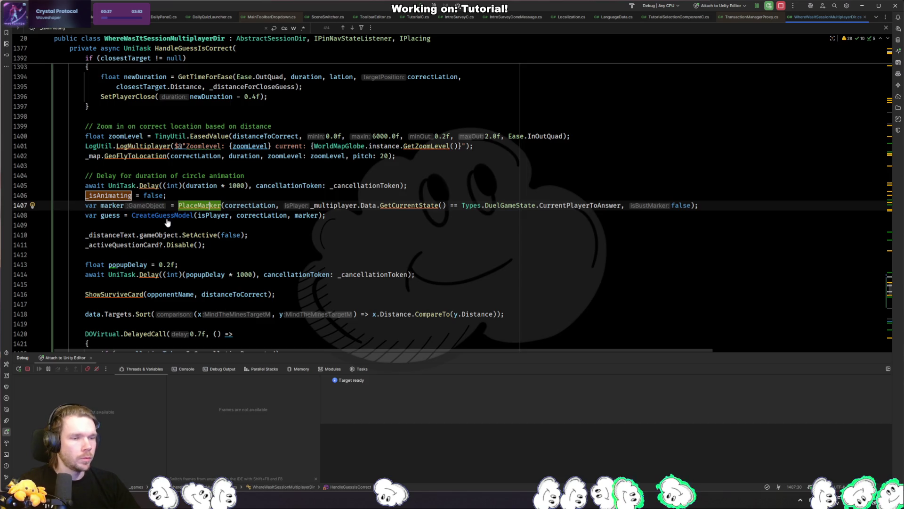
{"action": "left_click", "coordinate": [171, 216], "text": "ctrl"}
{"action": "scroll", "coordinate": [235, 207], "scroll_direction": "down", "scroll_amount": 3}
{"action": "key", "text": "ctrl+alt+Left"}
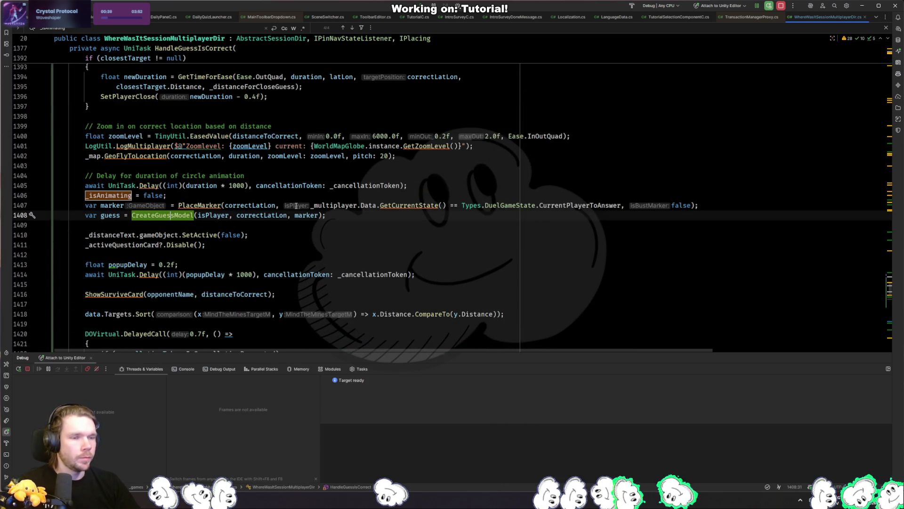
Step: Move _isAnimating = false below the guess creation and add a blank line above var marker
{"action": "key", "text": "alt+shift+Down"}
{"action": "key", "text": "alt+shift+Down"}
{"action": "key", "text": "alt+shift+Down"}
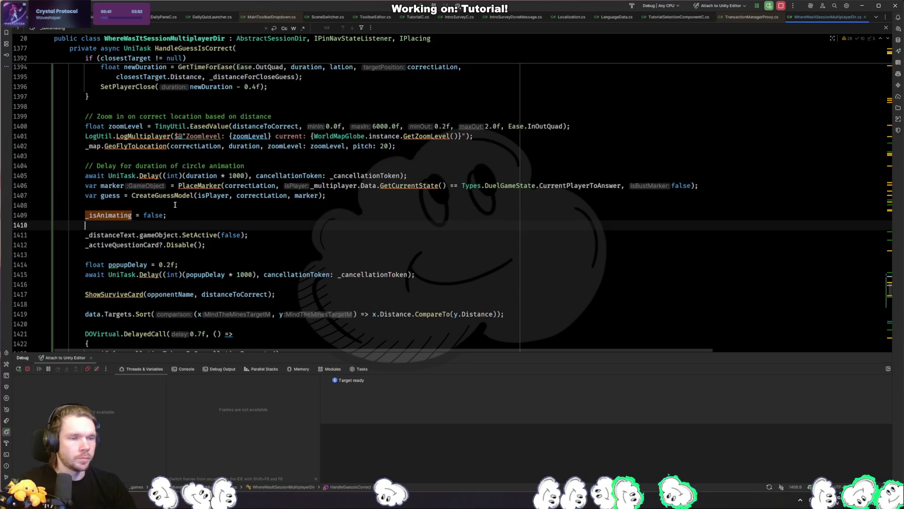
{"action": "key", "text": "Up"}
{"action": "key", "text": "Return"}
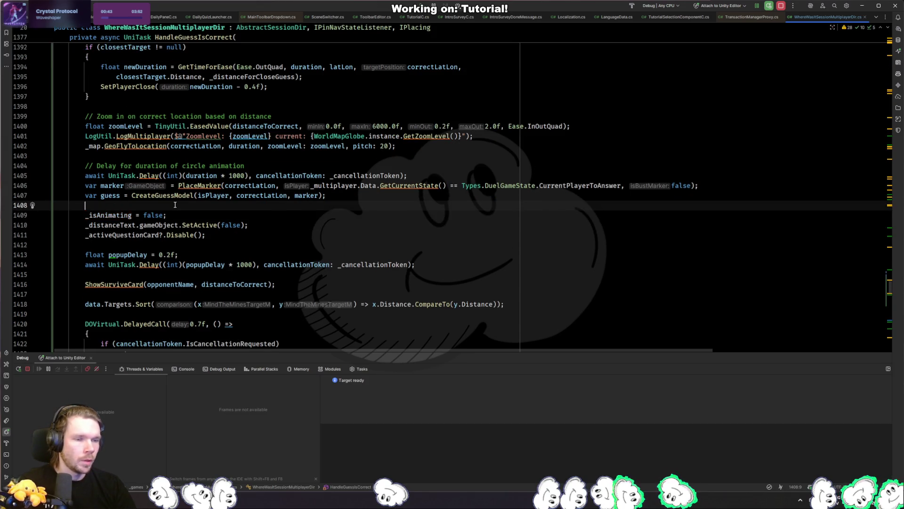
{"action": "key", "text": "alt+shift+Up"}
{"action": "key", "text": "alt+shift+Up"}
{"action": "key", "text": "alt+shift+Up"}
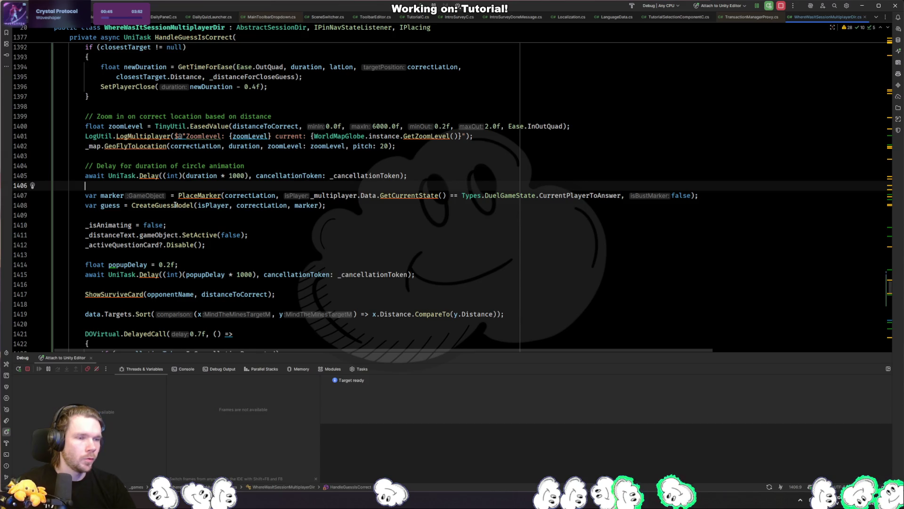
{"action": "left_click", "coordinate": [325, 234]}
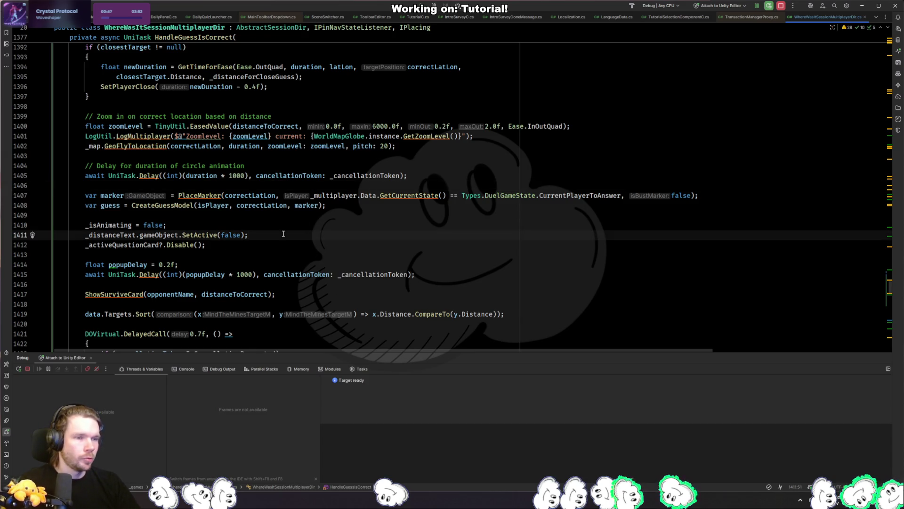
{"action": "scroll", "coordinate": [288, 231], "scroll_direction": "up", "scroll_amount": 5}
{"action": "scroll", "coordinate": [277, 234], "scroll_direction": "down", "scroll_amount": 8}
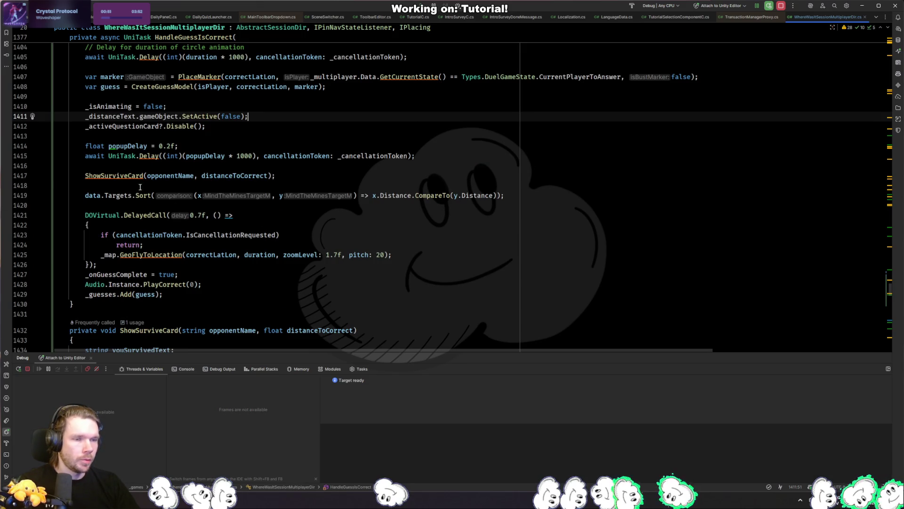
Step: Review ShowSurviveCard usages and the data.Targets.Sort line near the GeoFlyToLocation call
{"action": "left_click", "coordinate": [124, 175]}
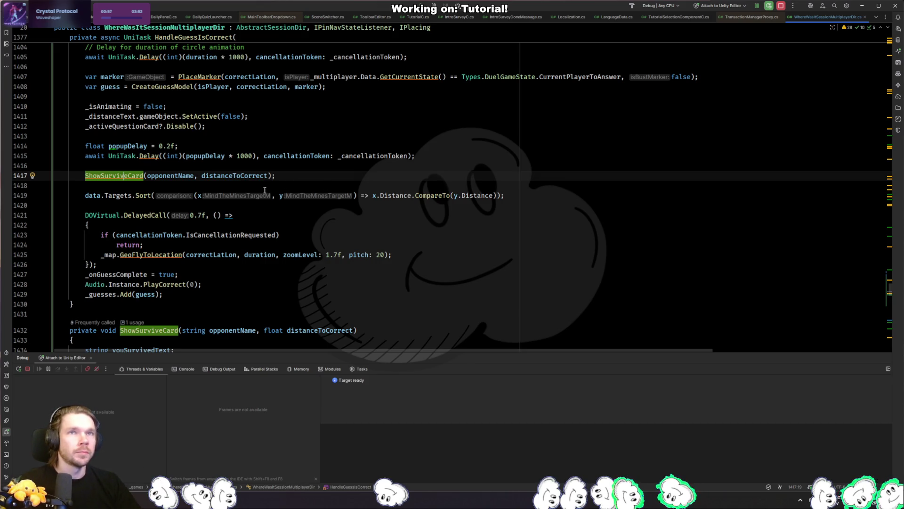
{"action": "left_click", "coordinate": [207, 207]}
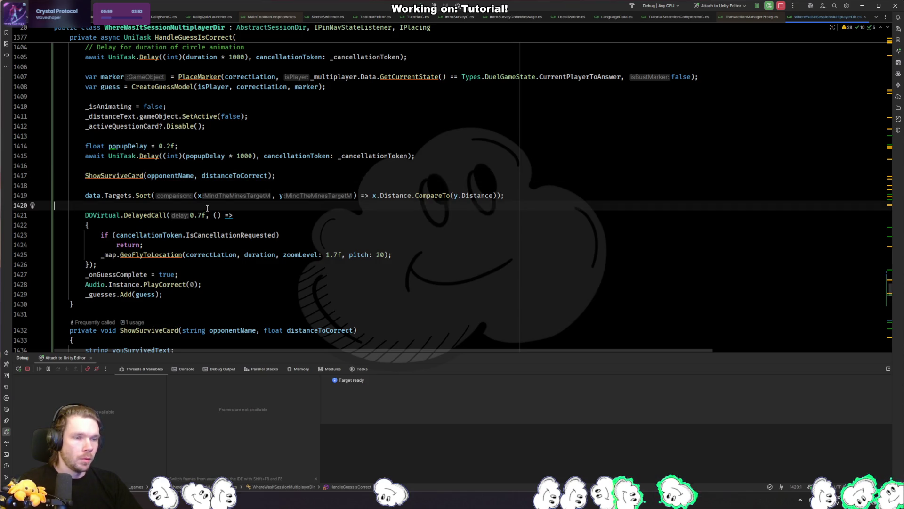
{"action": "left_click", "coordinate": [92, 197]}
{"action": "left_click", "coordinate": [112, 196]}
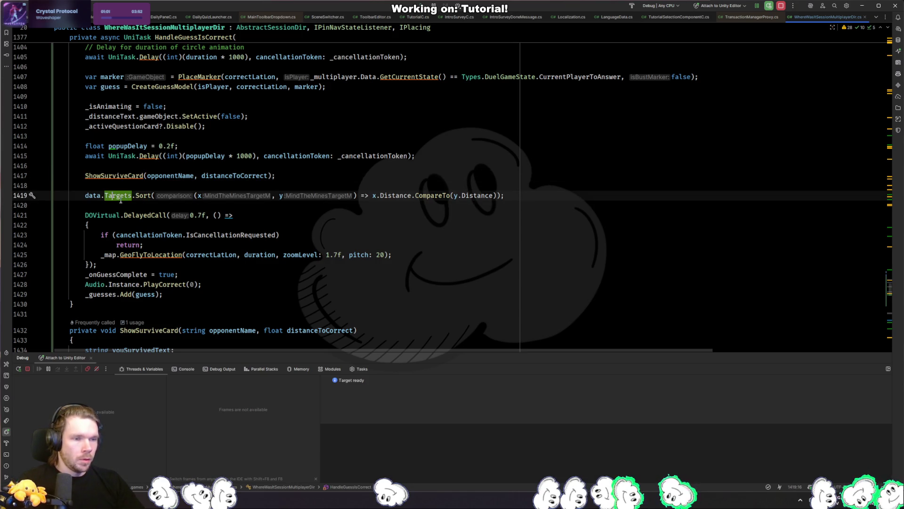
{"action": "left_click", "coordinate": [147, 254]}
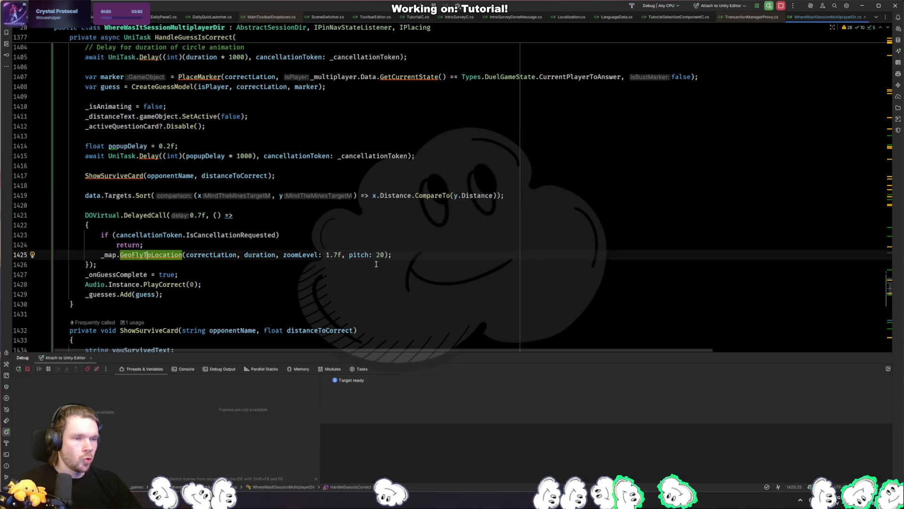
{"action": "left_click", "coordinate": [148, 208]}
{"action": "left_click", "coordinate": [143, 196]}
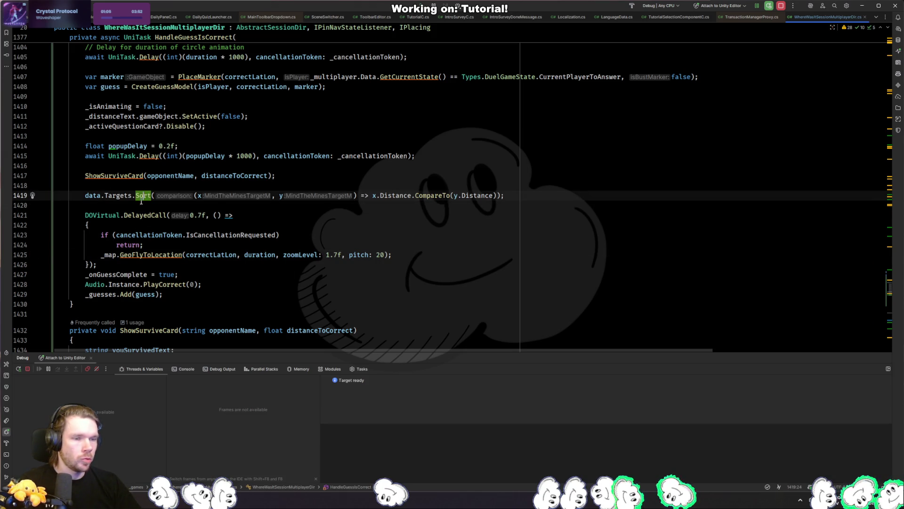
{"action": "left_click", "coordinate": [127, 195]}
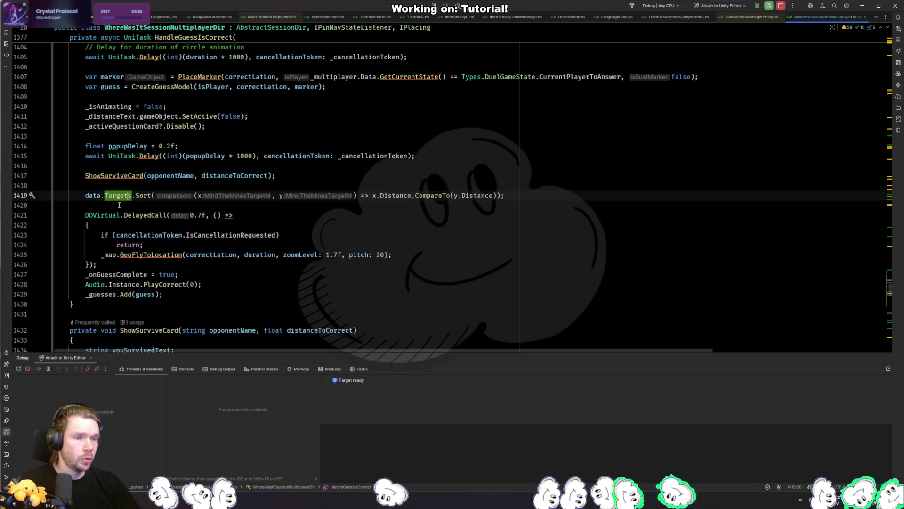
Step: Search for data.Targets and go back to its earlier match on line 1391 in HandleGuessIsCorrect
{"action": "left_click_drag", "start_coordinate": [87, 195], "coordinate": [133, 195]}
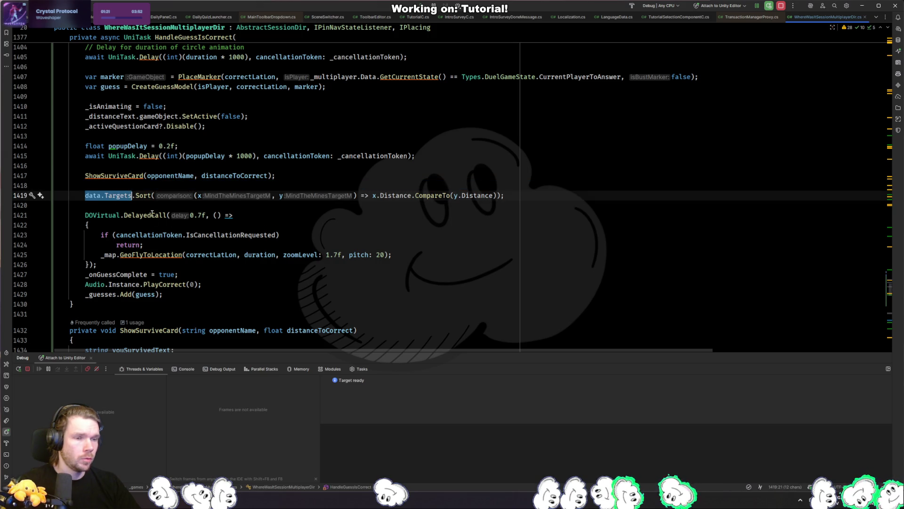
{"action": "key", "text": "ctrl+f"}
{"action": "key", "text": "shift+Return"}
{"action": "scroll", "coordinate": [167, 189], "scroll_direction": "up", "scroll_amount": 2}
{"action": "left_click", "coordinate": [219, 140], "text": "ctrl"}
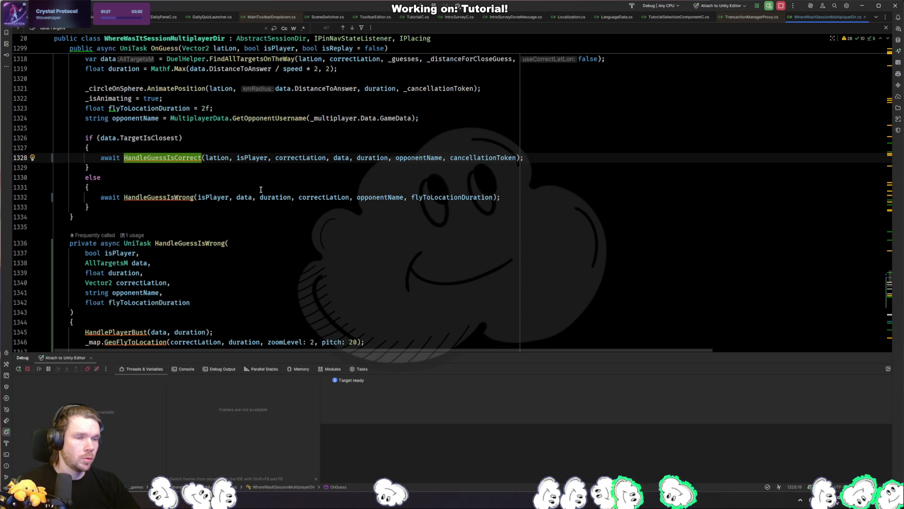
Step: Trace HandleGuessIsCorrect to its call in OnGuess and check where OnGuess is used
{"action": "key", "text": "ctrl+alt+Left"}
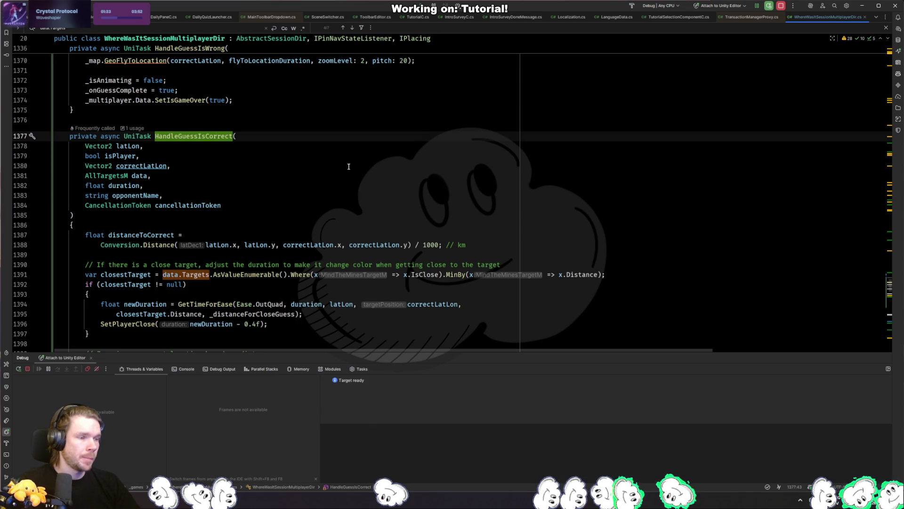
{"action": "left_click", "coordinate": [205, 137], "text": "ctrl"}
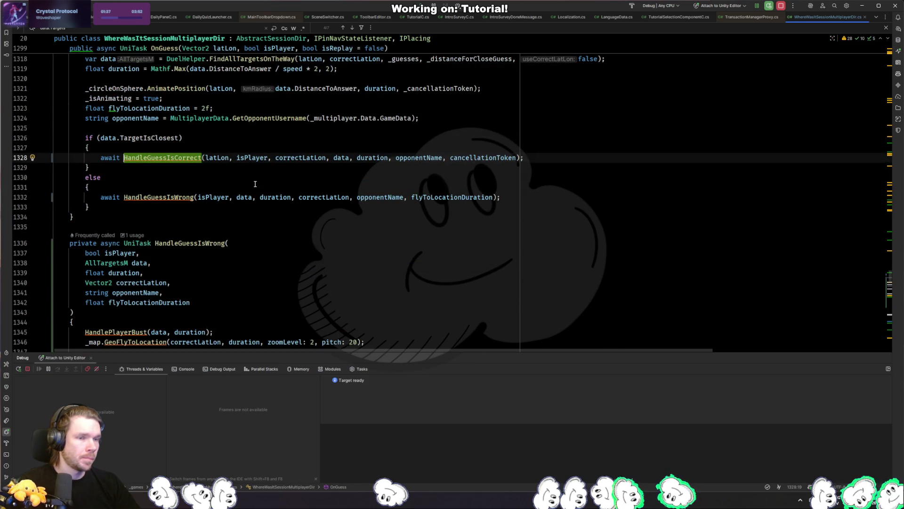
{"action": "scroll", "coordinate": [139, 204], "scroll_direction": "up", "scroll_amount": 12}
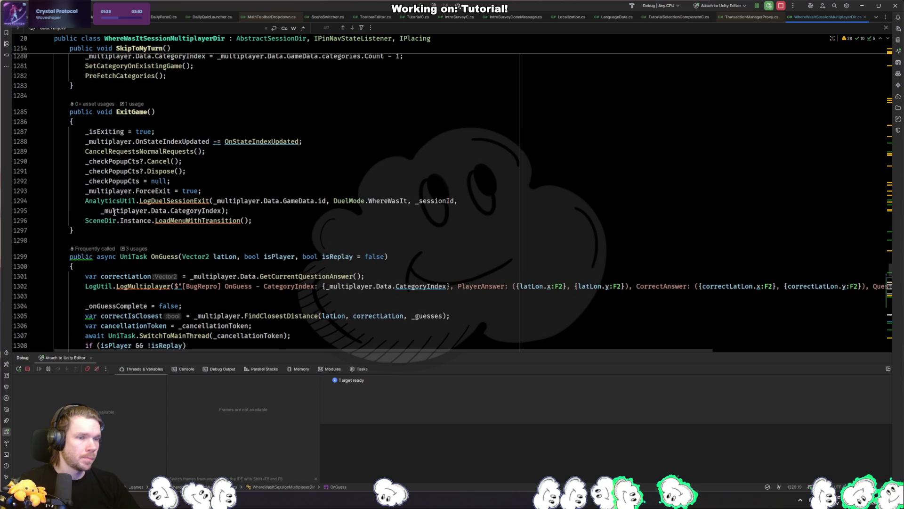
{"action": "left_click", "coordinate": [162, 260], "text": "ctrl"}
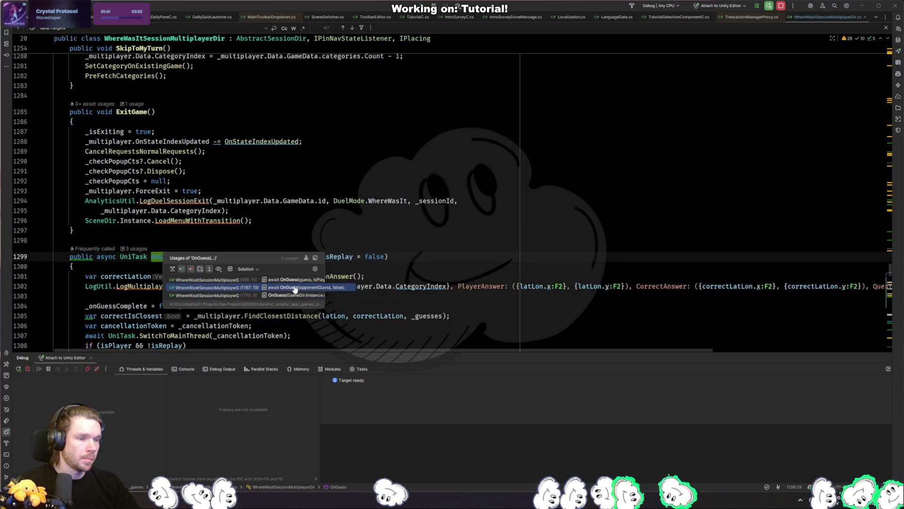
{"action": "left_click", "coordinate": [427, 315]}
{"action": "left_click", "coordinate": [427, 305]}
{"action": "scroll", "coordinate": [365, 296], "scroll_direction": "down", "scroll_amount": 8}
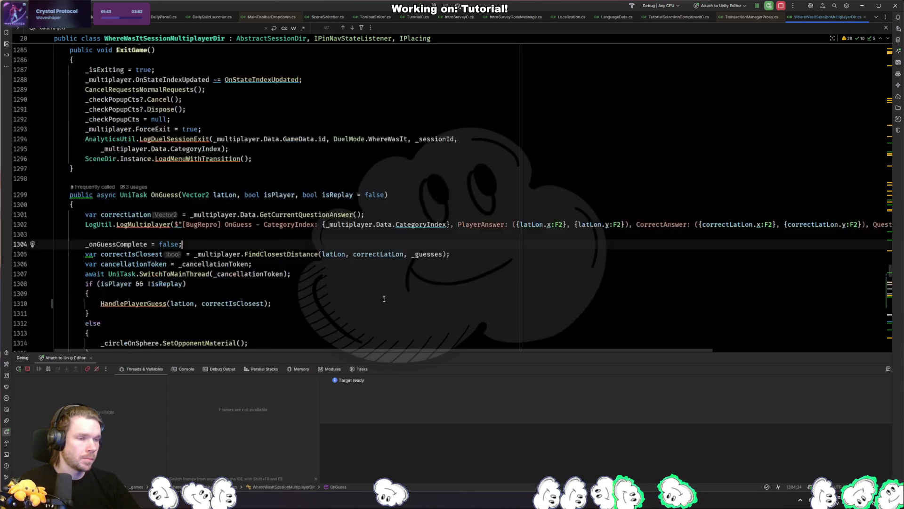
{"action": "key", "text": "ctrl+alt+Left"}
{"action": "key", "text": "ctrl+alt+Left"}
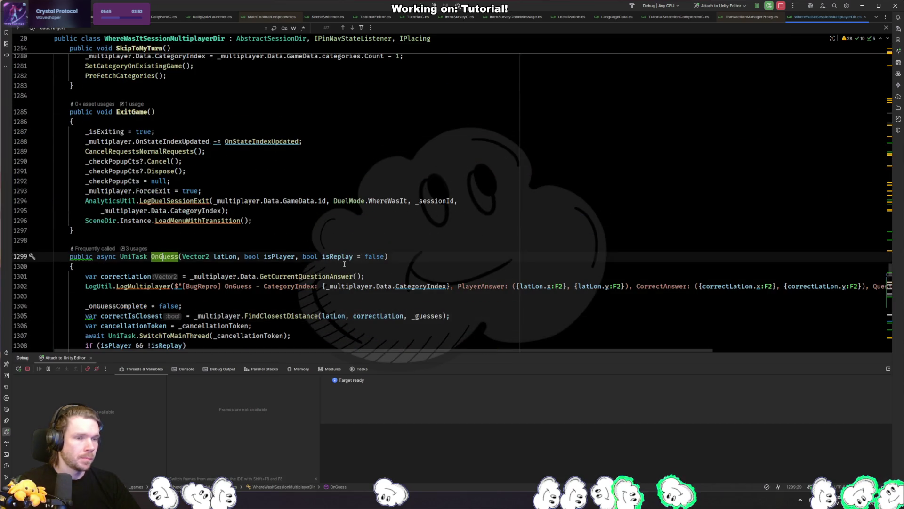
{"action": "key", "text": "ctrl+alt+Right"}
{"action": "key", "text": "ctrl+alt+Right"}
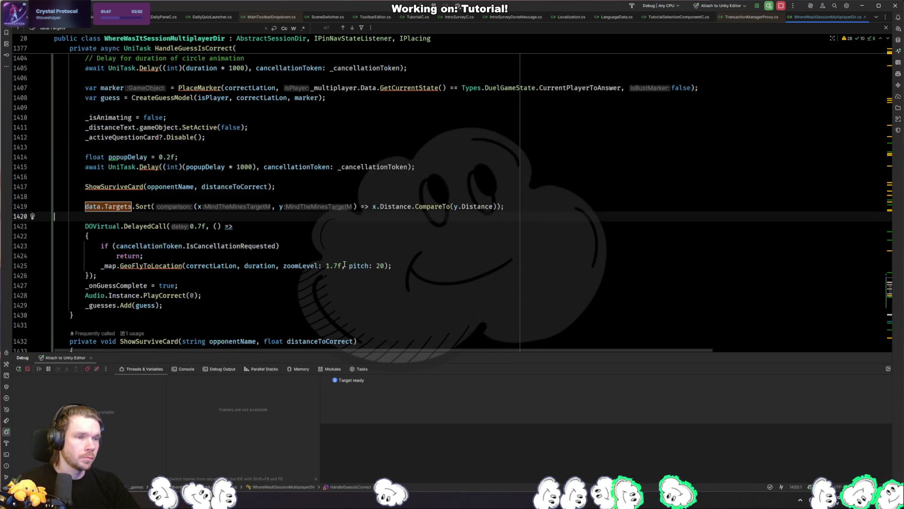
Step: Delete the data.Targets.Sort line and its blank line, then switch to Unity
{"action": "key", "text": "Up"}
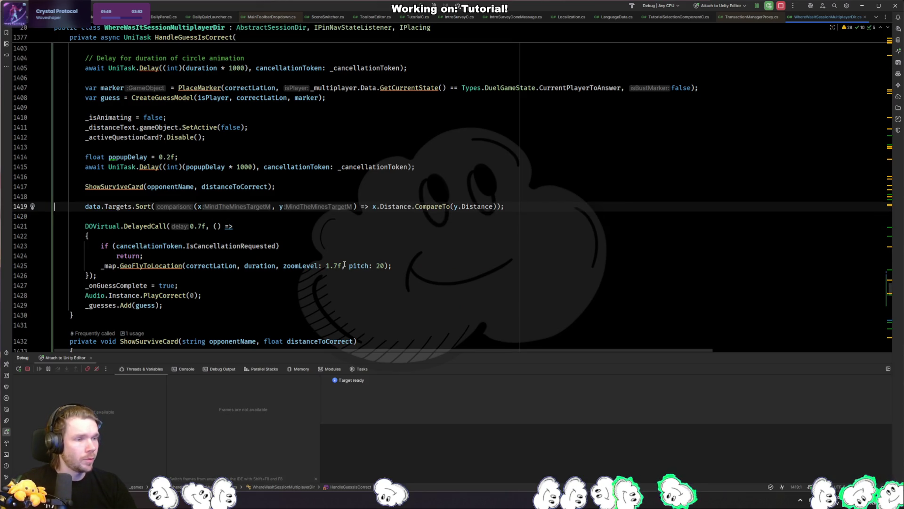
{"action": "key", "text": "ctrl+x"}
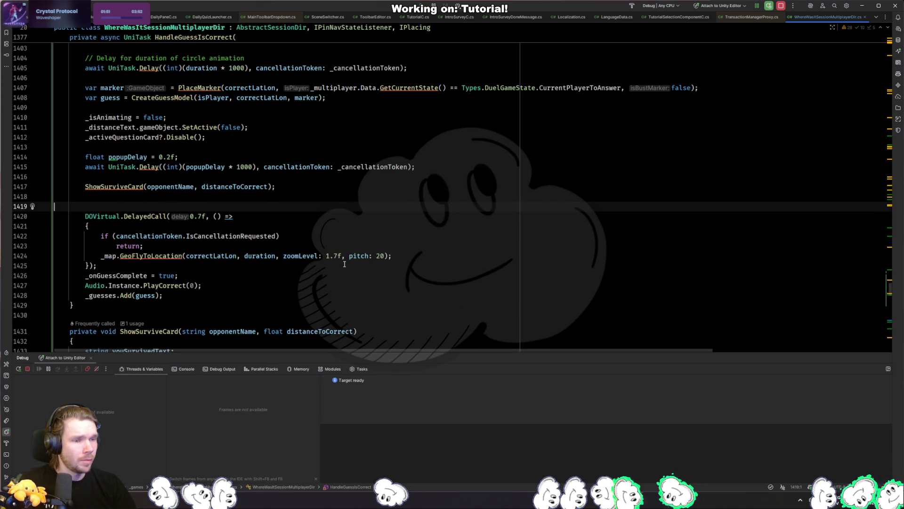
{"action": "key", "text": "BackSpace"}
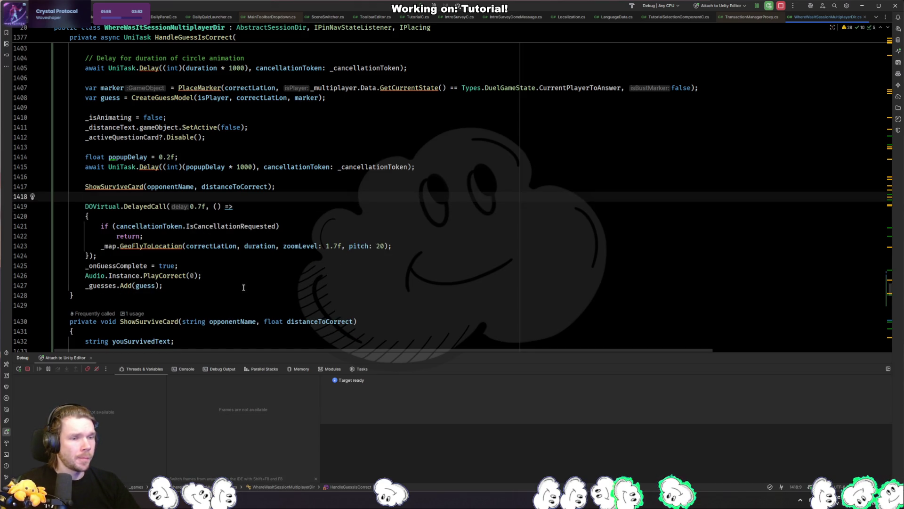
{"action": "key", "text": "alt+Tab"}
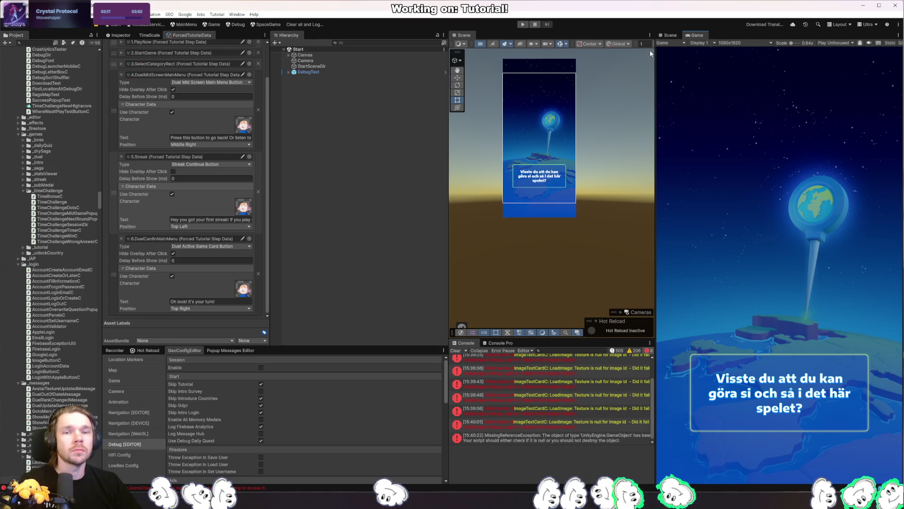
Step: Enter play mode, play a new game, skip the opponent's turn and close the rank popup
{"action": "left_click", "coordinate": [523, 24]}
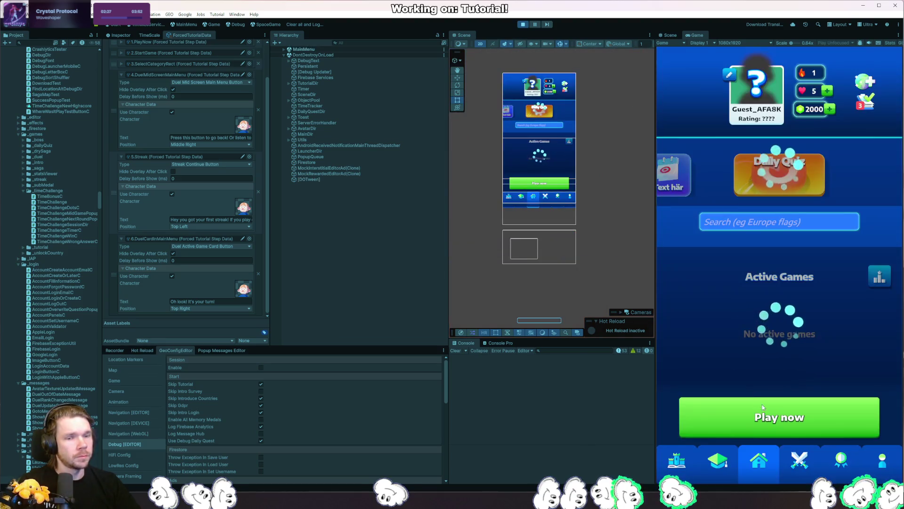
{"action": "left_click", "coordinate": [771, 416]}
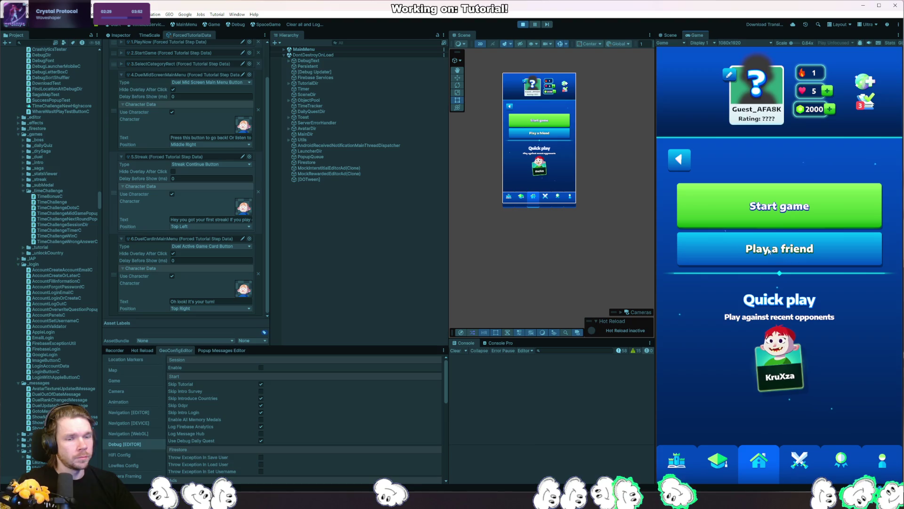
{"action": "left_click", "coordinate": [785, 212]}
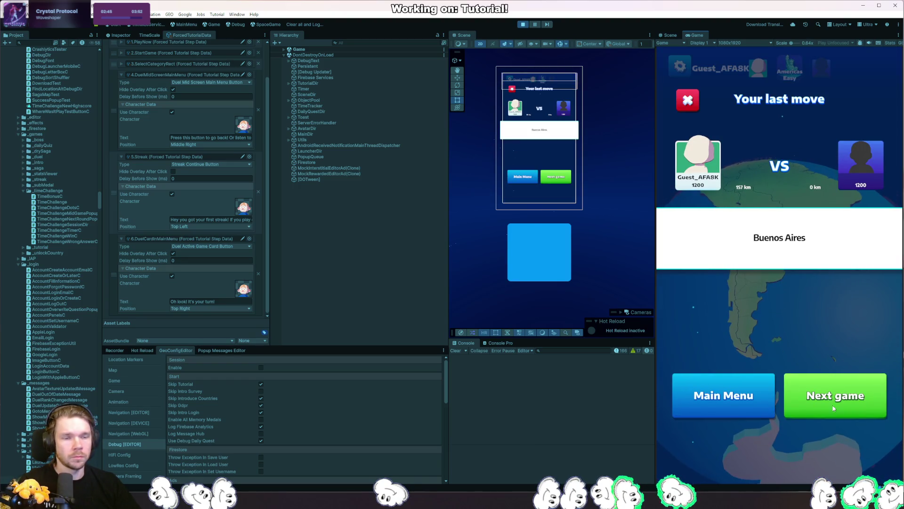
{"action": "left_click", "coordinate": [837, 397]}
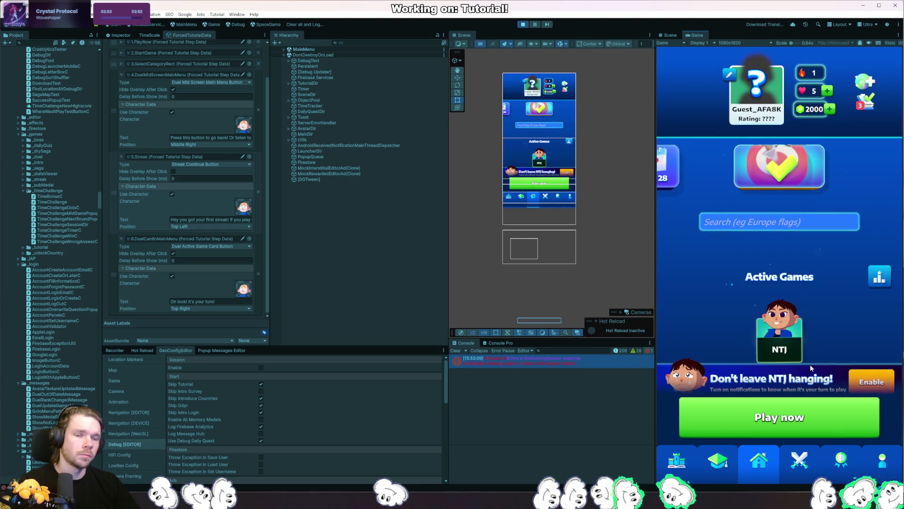
{"action": "left_click", "coordinate": [775, 337]}
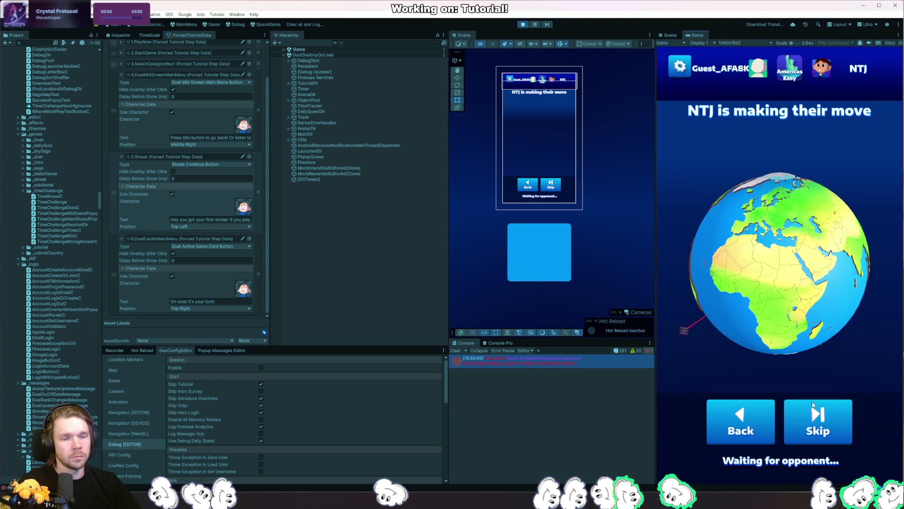
{"action": "left_click", "coordinate": [818, 415]}
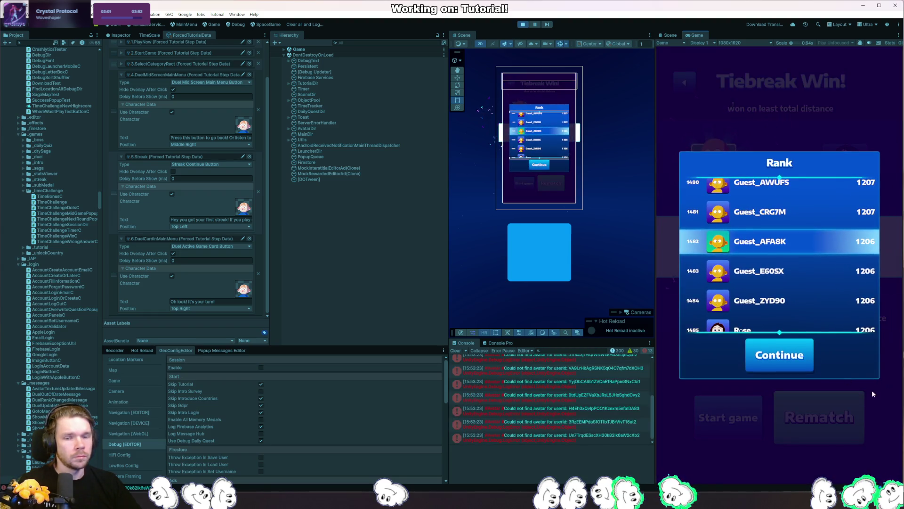
{"action": "left_click", "coordinate": [794, 360]}
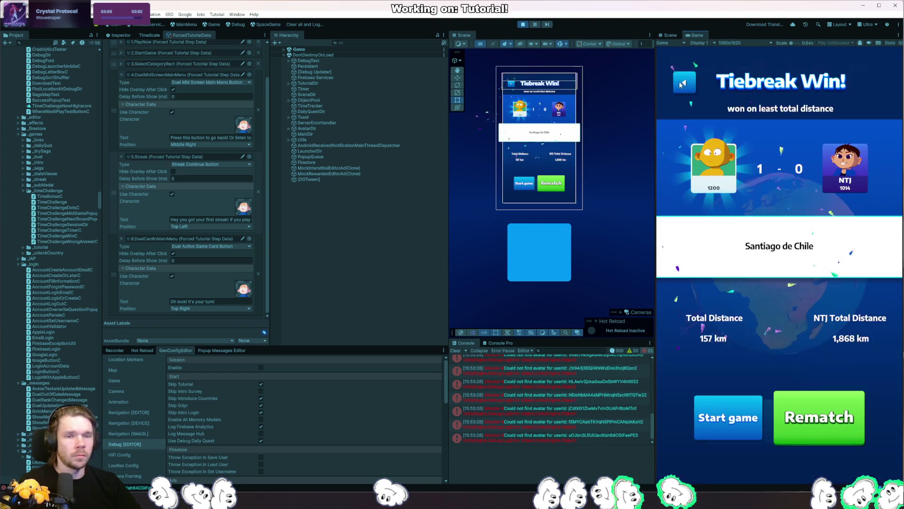
{"action": "left_click", "coordinate": [687, 97]}
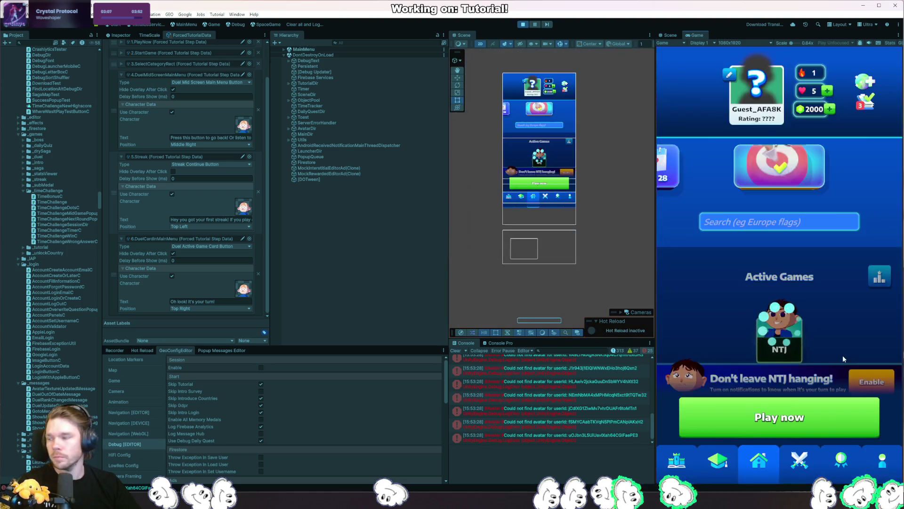
Step: Start a Play a friend duel against the bot 'dev-bot-impossible'
{"action": "left_click", "coordinate": [795, 417]}
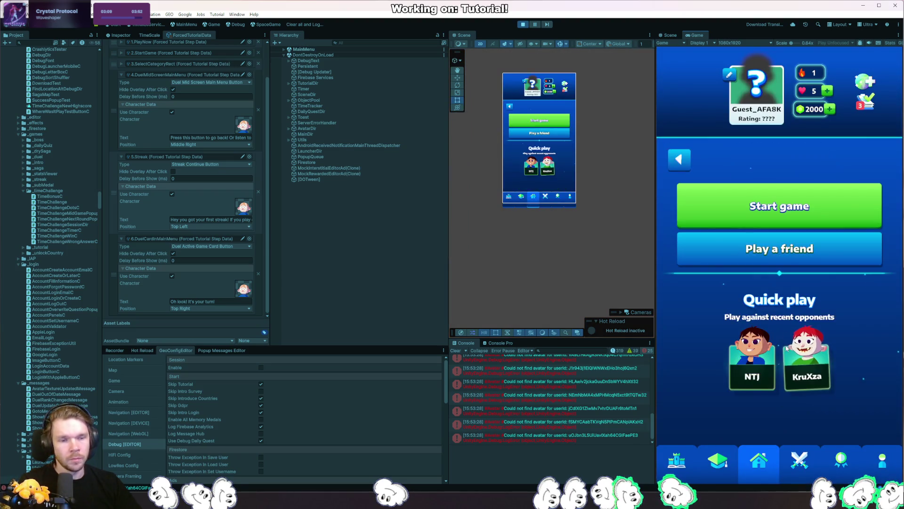
{"action": "left_click", "coordinate": [788, 255]}
{"action": "left_click", "coordinate": [788, 285]}
{"action": "type", "text": "dev-bot-impossible"}
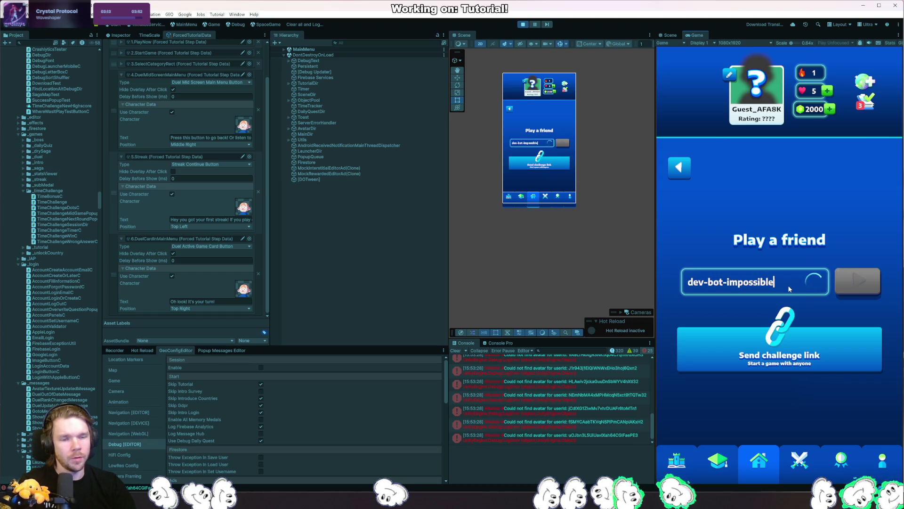
{"action": "left_click", "coordinate": [857, 282]}
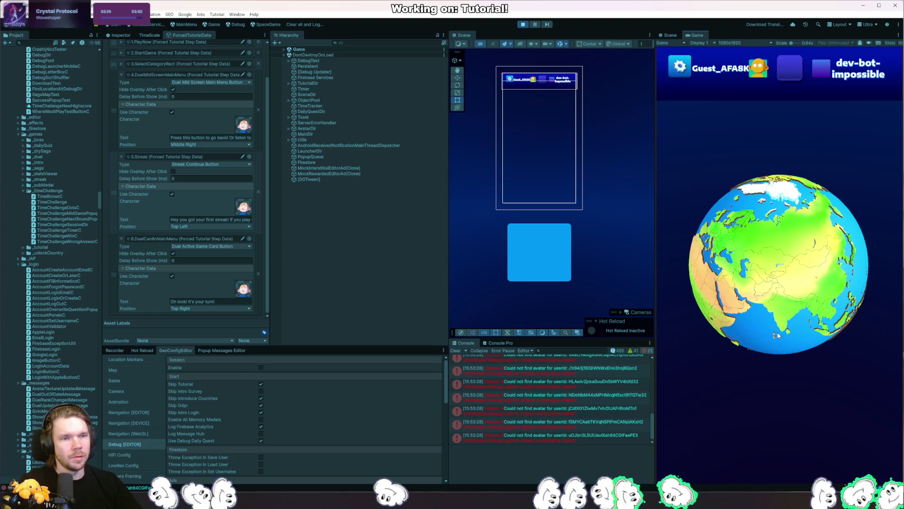
Step: Pick a category, guess western Japan, then continue past the Rank and Tiebreak Loss screens
{"action": "left_click", "coordinate": [783, 333]}
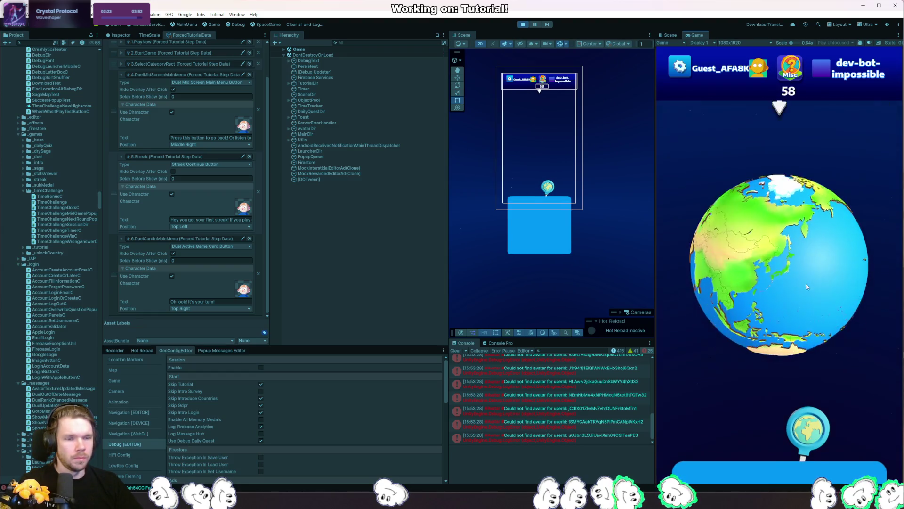
{"action": "scroll", "coordinate": [821, 265], "scroll_direction": "up", "scroll_amount": 3}
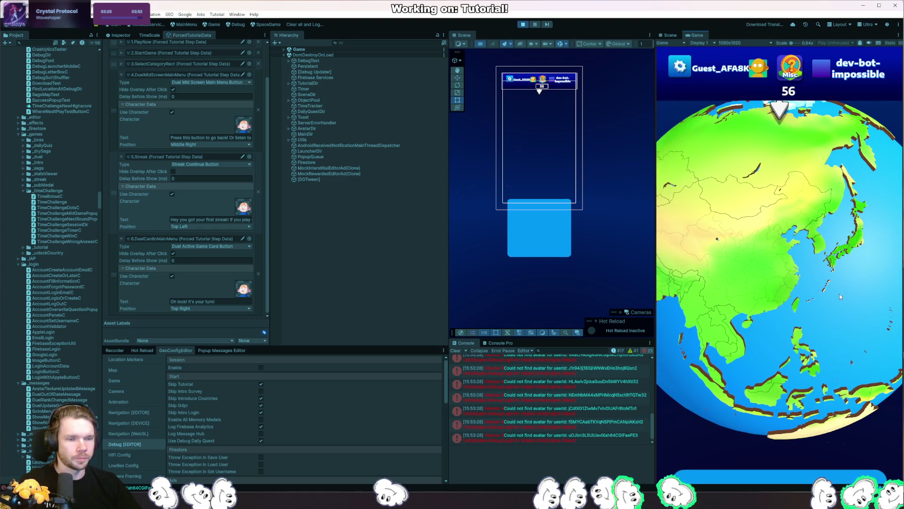
{"action": "scroll", "coordinate": [840, 292], "scroll_direction": "up", "scroll_amount": 3}
{"action": "scroll", "coordinate": [829, 296], "scroll_direction": "up", "scroll_amount": 3}
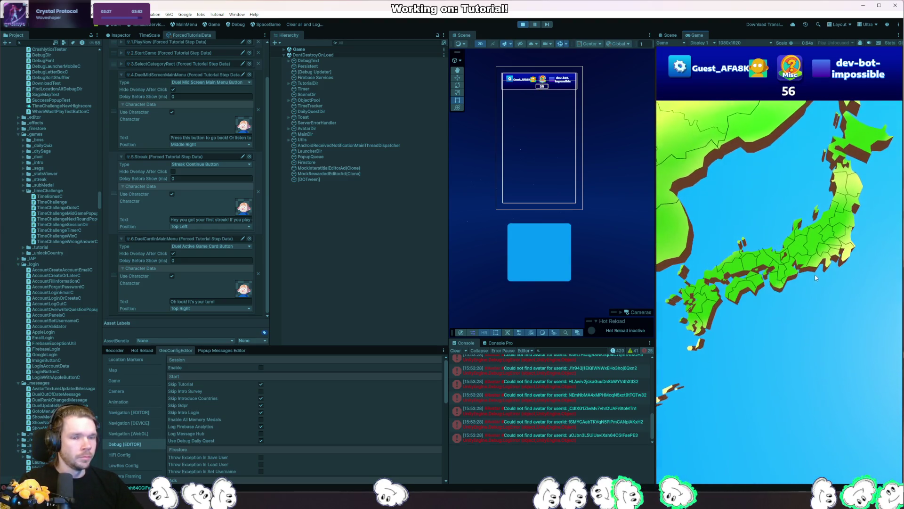
{"action": "left_click", "coordinate": [853, 306]}
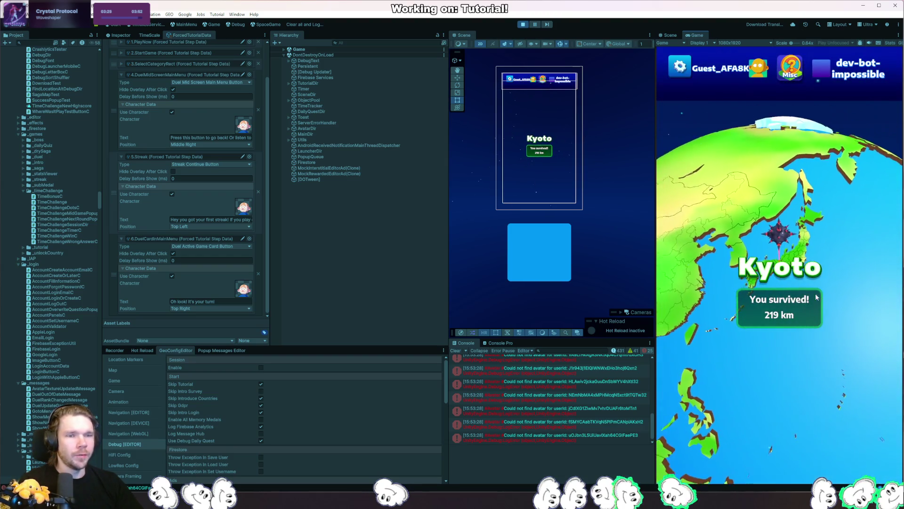
{"action": "left_click", "coordinate": [840, 397]}
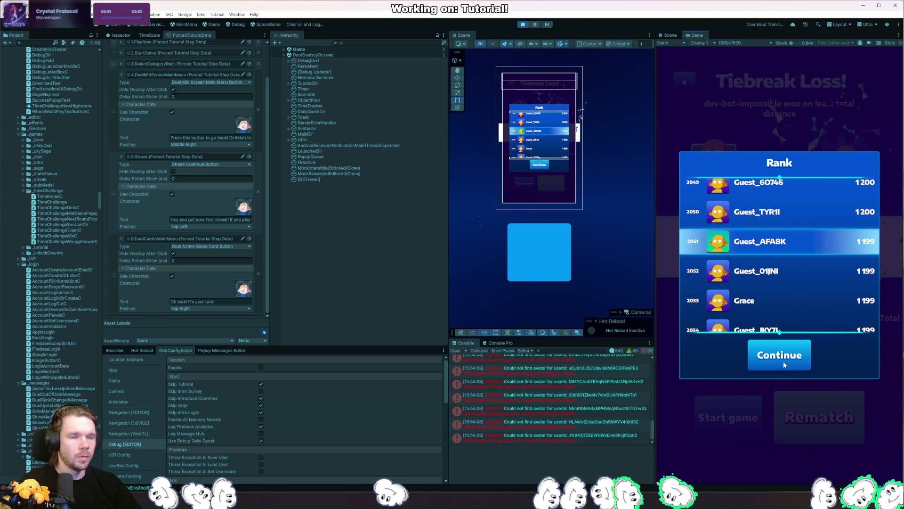
{"action": "left_click", "coordinate": [812, 358]}
{"action": "left_click", "coordinate": [689, 87]}
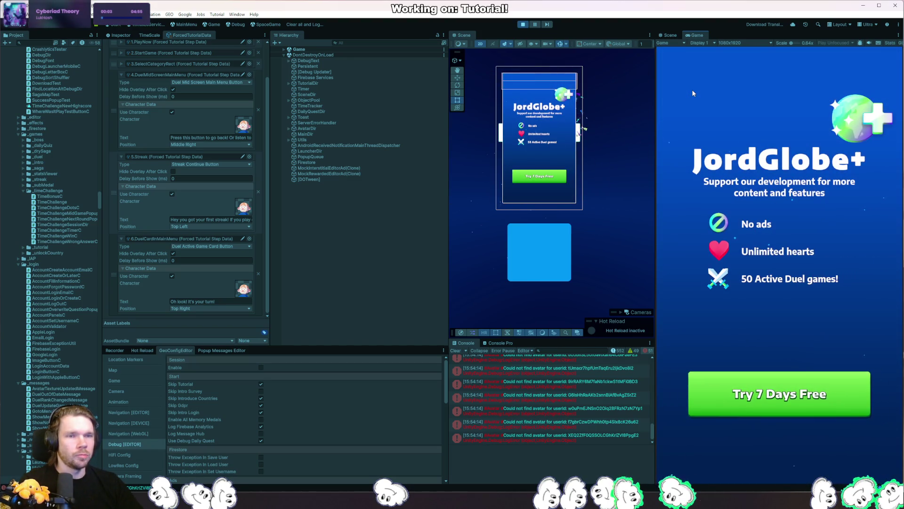
Step: Stop play mode and return to Rider at the HandleGuessIsWrong method
{"action": "left_click", "coordinate": [522, 25]}
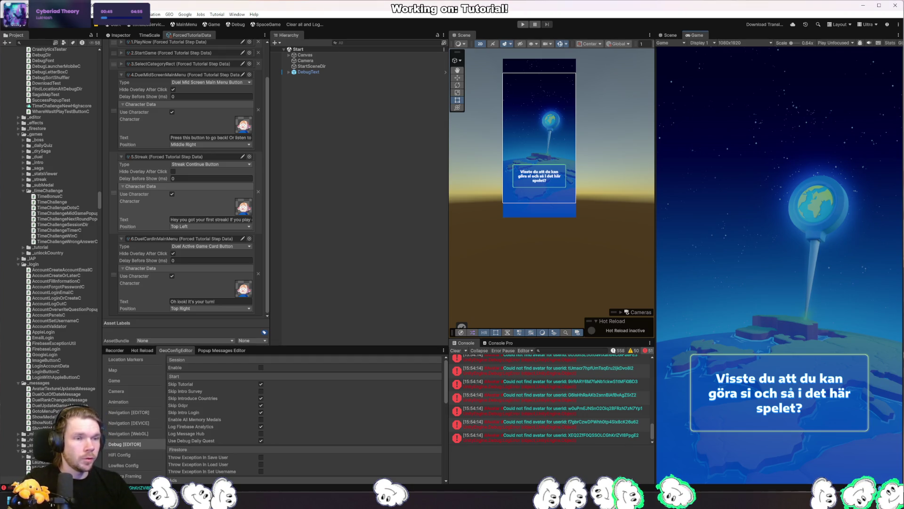
{"action": "key", "text": "alt+Tab"}
{"action": "left_click", "coordinate": [167, 190], "text": "ctrl"}
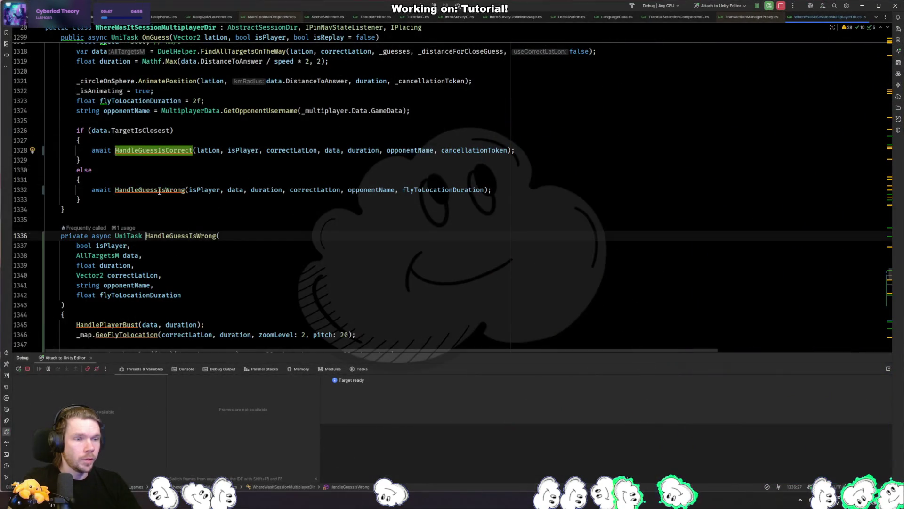
Step: Extract the minesExploded/explodeText block of HandleGuessIsWrong into a method named ShowMinesExploded
{"action": "scroll", "coordinate": [167, 198], "scroll_direction": "down", "scroll_amount": 6}
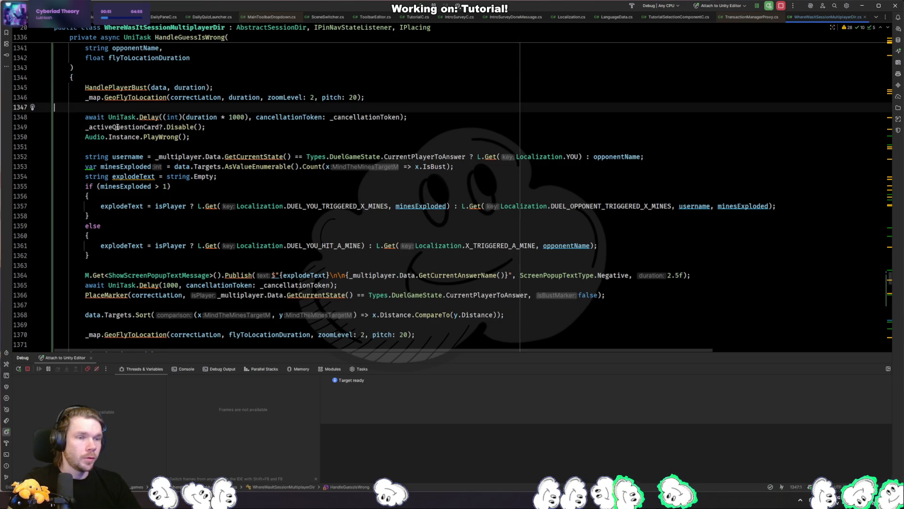
{"action": "left_click", "coordinate": [132, 168]}
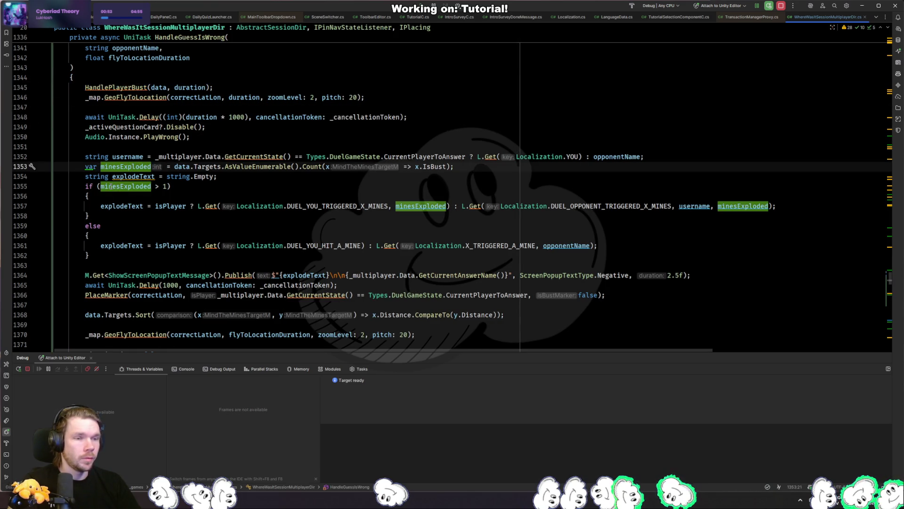
{"action": "left_click", "coordinate": [117, 206]}
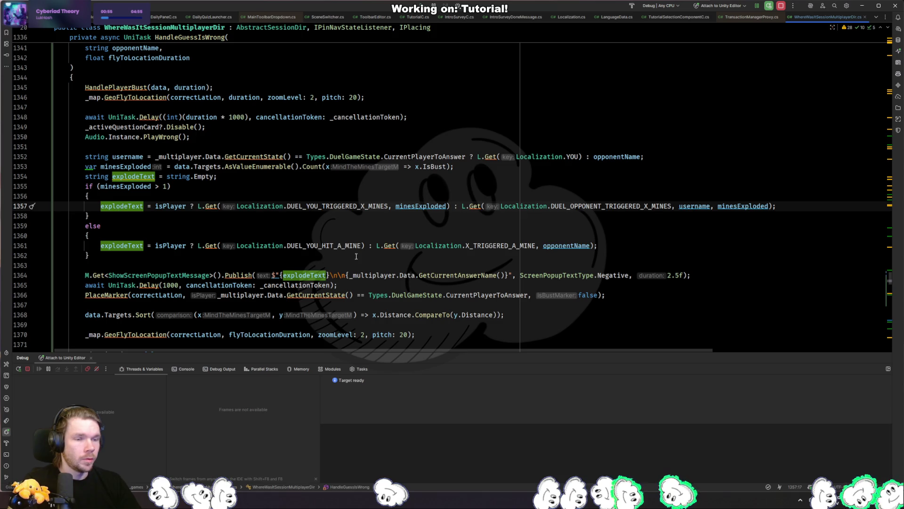
{"action": "mouse_move", "coordinate": [708, 276]}
{"action": "left_mouse_down"}
{"action": "mouse_move", "coordinate": [151, 208]}
{"action": "mouse_move", "coordinate": [85, 167]}
{"action": "left_mouse_up"}
{"action": "key", "text": "ctrl+alt+m"}
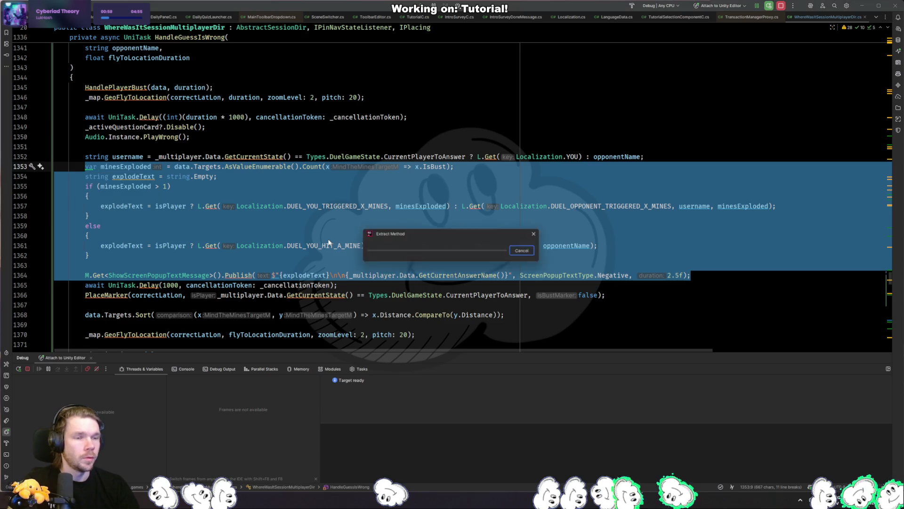
{"action": "type", "text": "ShowMinesExploded"}
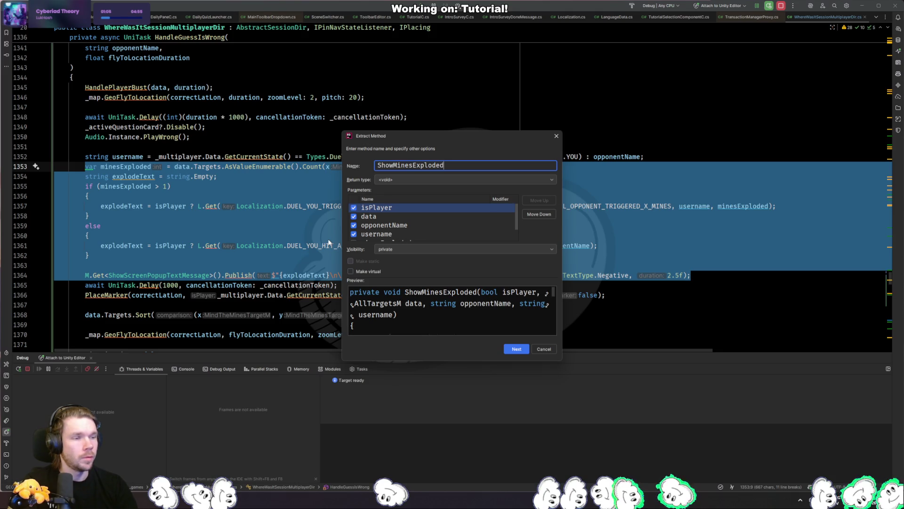
{"action": "scroll", "coordinate": [425, 225], "scroll_direction": "down", "scroll_amount": 2}
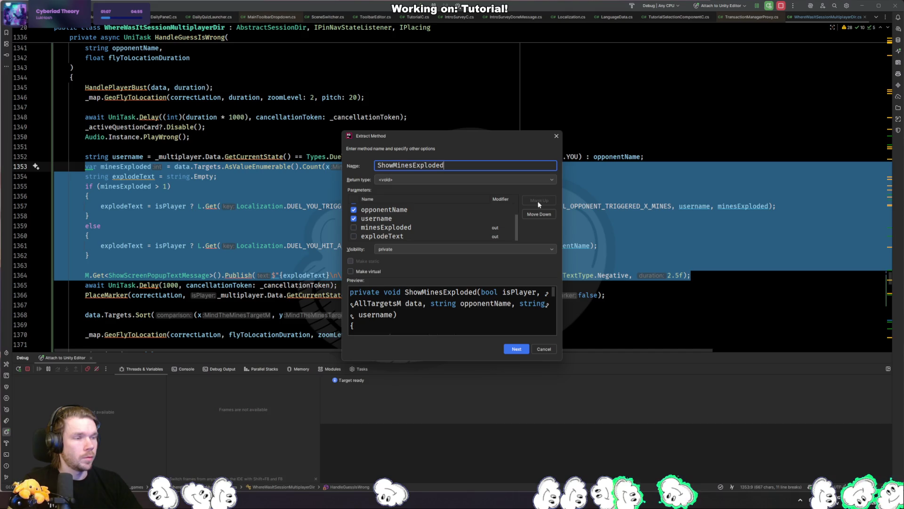
{"action": "left_click", "coordinate": [516, 349]}
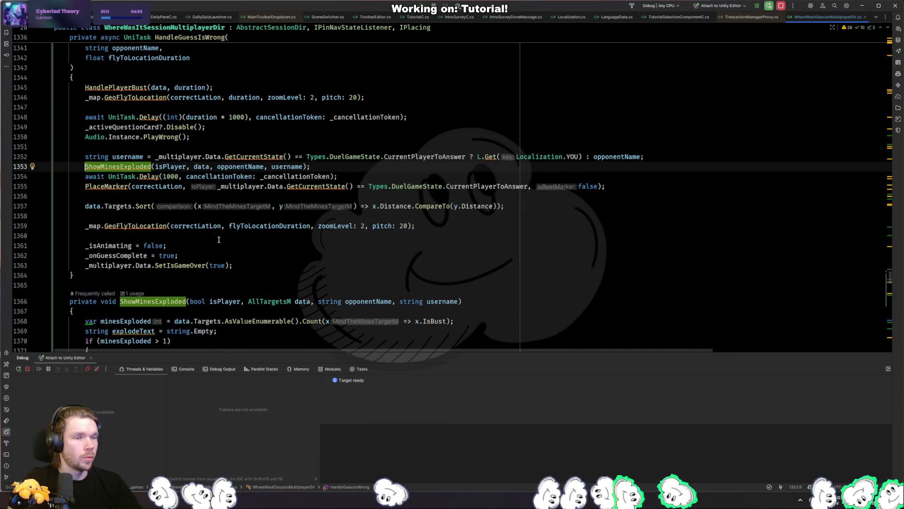
Step: Remove the redundant string.Empty initializer from explodeText in ShowMinesExploded
{"action": "key", "text": "F12"}
{"action": "scroll", "coordinate": [367, 255], "scroll_direction": "down", "scroll_amount": 4}
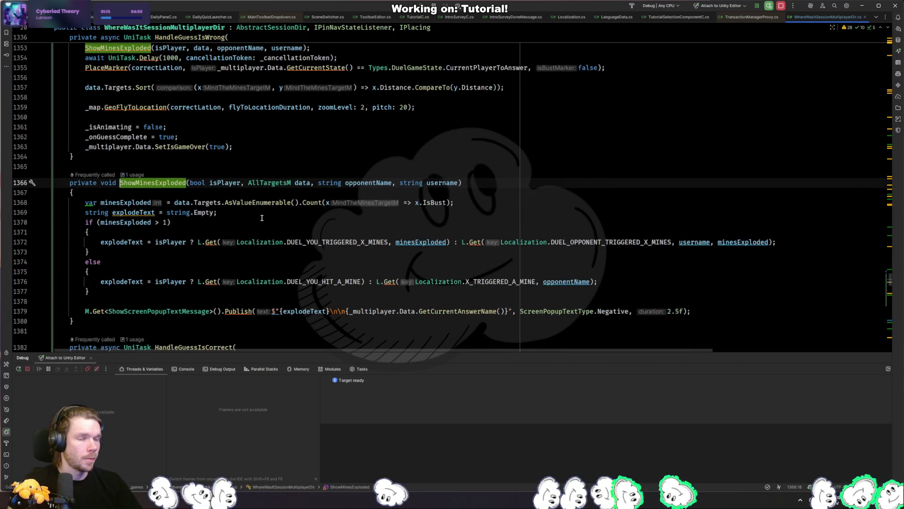
{"action": "left_click", "coordinate": [135, 212]}
{"action": "key", "text": "alt+Return"}
{"action": "key", "text": "Return"}
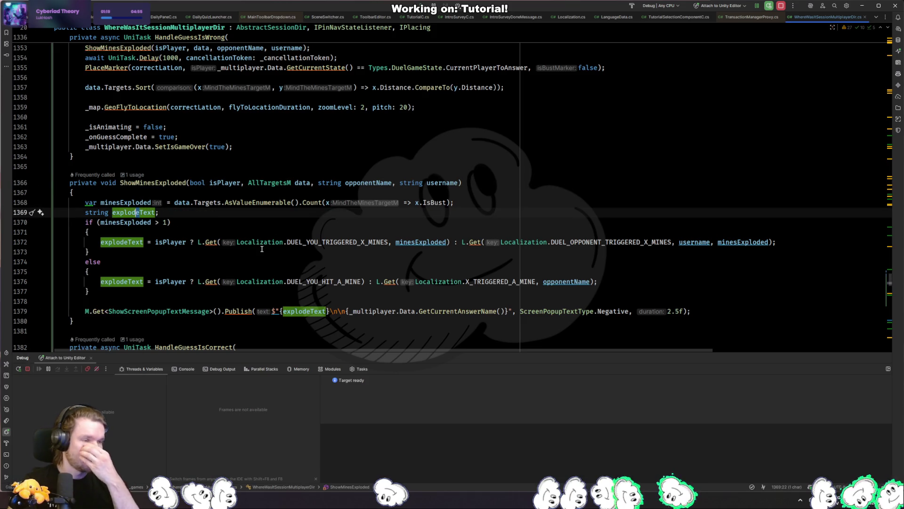
Step: Find the data.Targets.Sort line in HandleGuessIsWrong and check ShowMinesExploded's data parameter
{"action": "scroll", "coordinate": [243, 242], "scroll_direction": "up", "scroll_amount": 3}
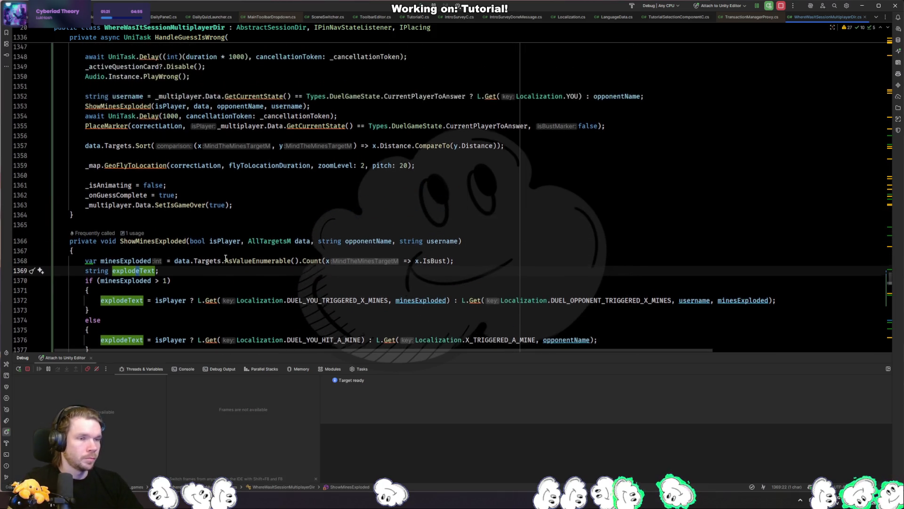
{"action": "left_click", "coordinate": [136, 187]}
{"action": "scroll", "coordinate": [136, 188], "scroll_direction": "up", "scroll_amount": 4}
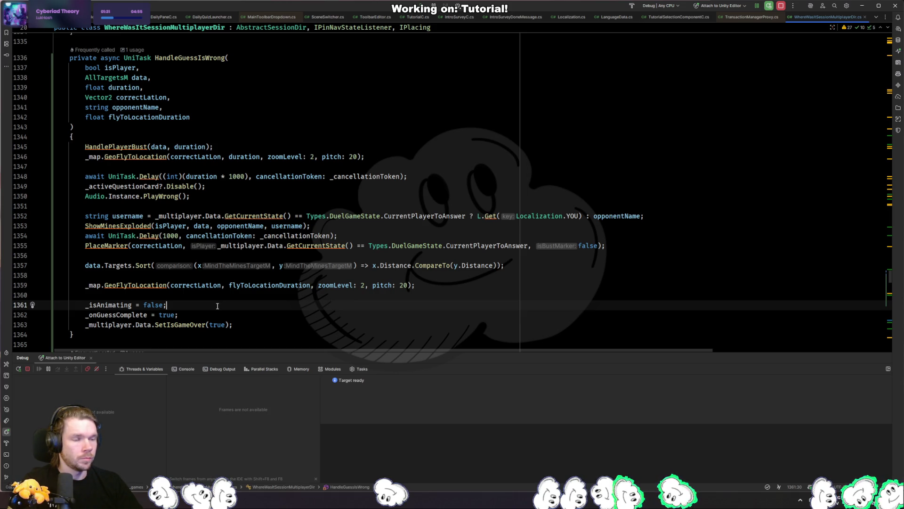
{"action": "left_click", "coordinate": [88, 265]}
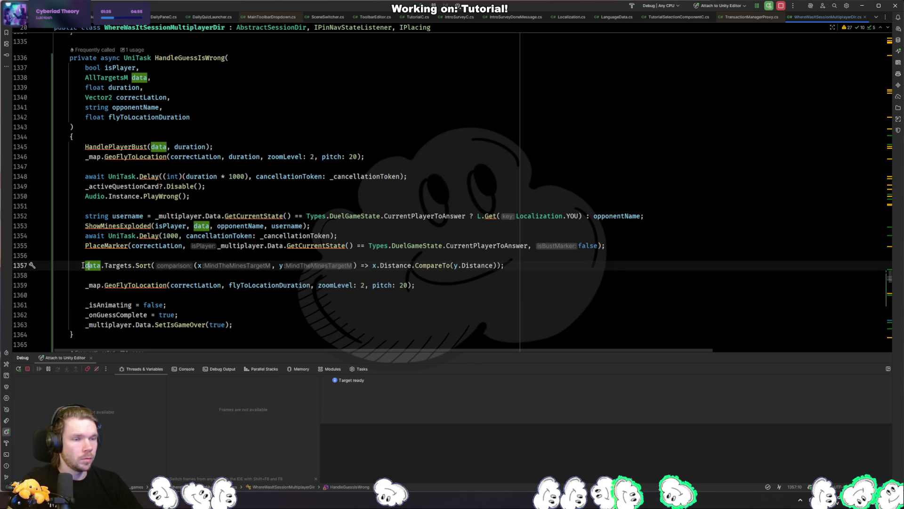
{"action": "left_click_drag", "start_coordinate": [81, 265], "coordinate": [104, 265]}
{"action": "left_click", "coordinate": [120, 226], "text": "ctrl"}
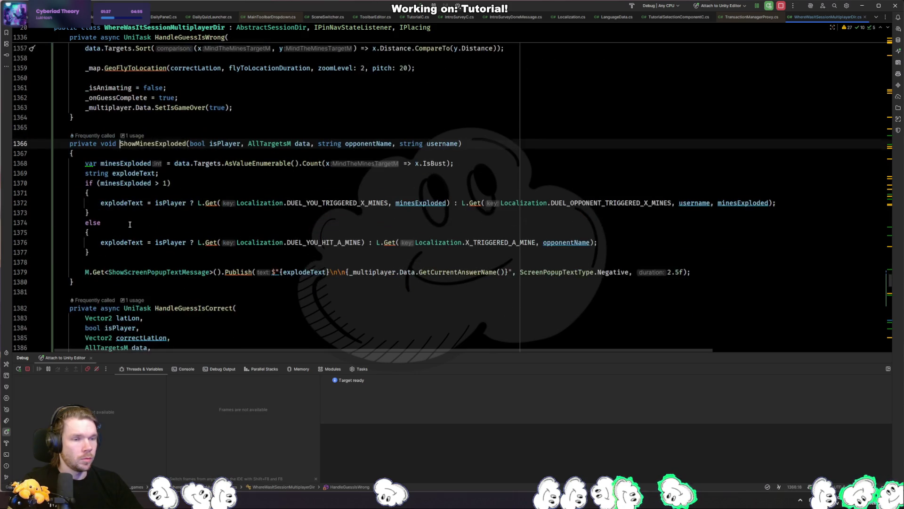
{"action": "left_click", "coordinate": [181, 163]}
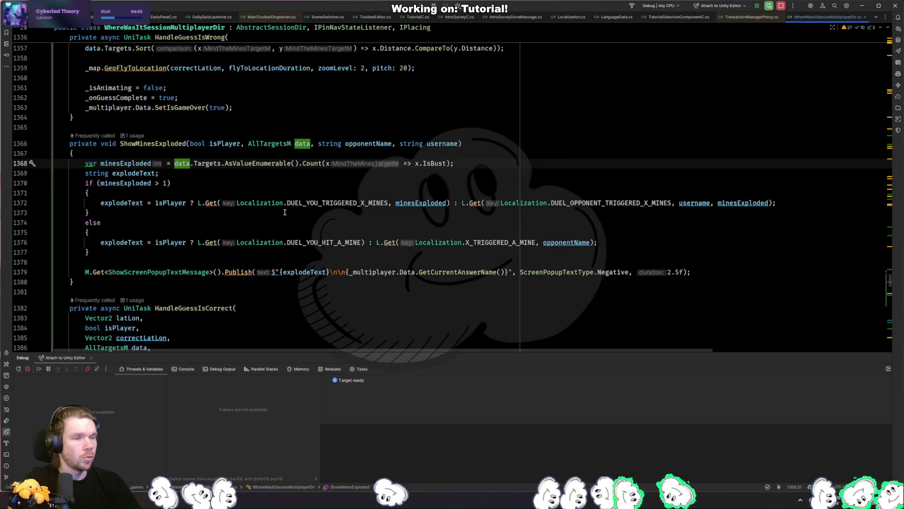
{"action": "key", "text": "ctrl+alt+Left"}
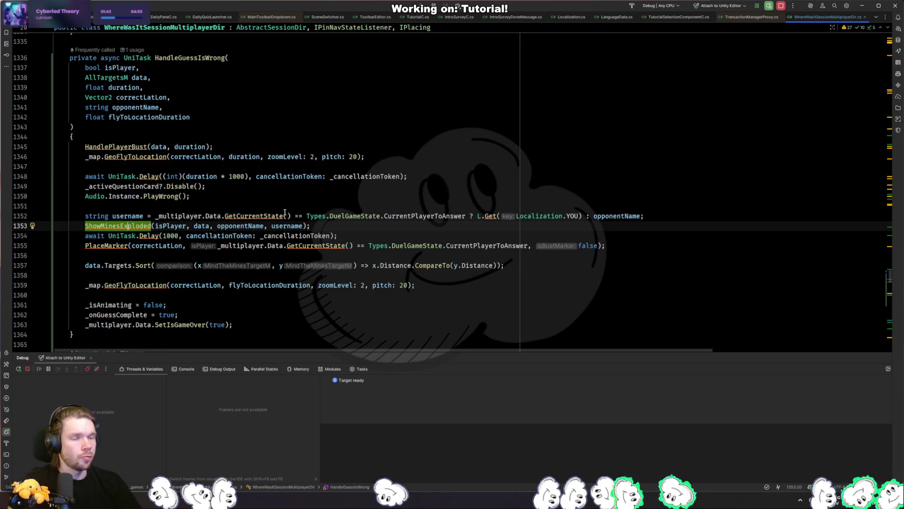
Step: Comment out the data.Targets.Sort line in HandleGuessIsWrong and copy it
{"action": "key", "text": "Down"}
{"action": "key", "text": "Down"}
{"action": "key", "text": "Down"}
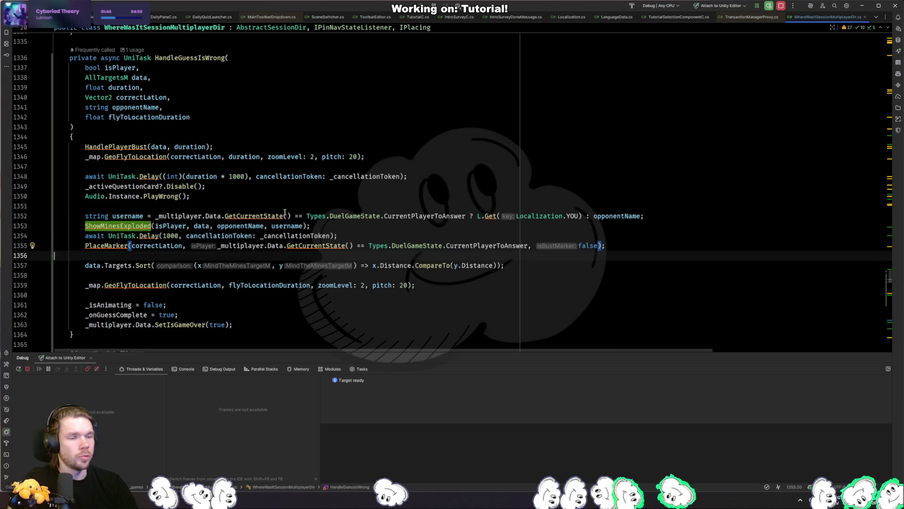
{"action": "key", "text": "ctrl+x"}
{"action": "key", "text": "ctrl+v"}
{"action": "key", "text": "Up"}
{"action": "key", "text": "ctrl+slash"}
{"action": "key", "text": "shift+Up"}
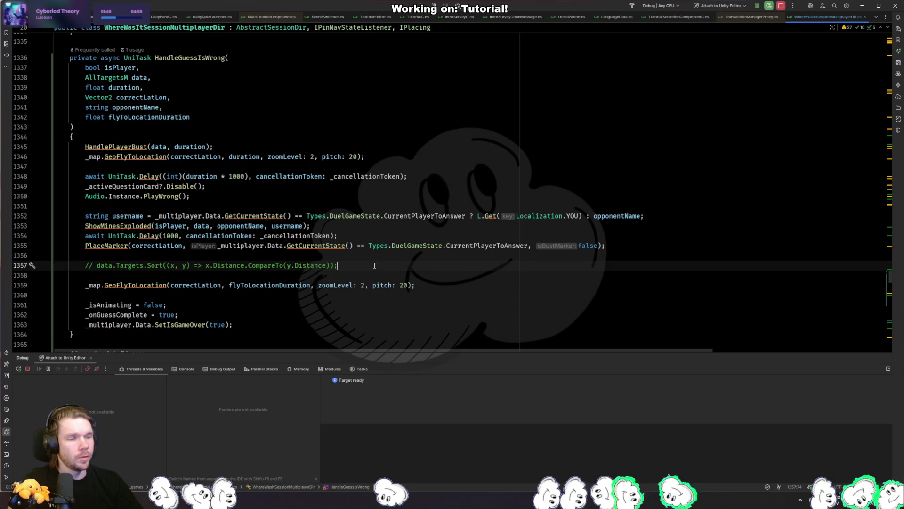
Step: Paste the commented Sort line after PlayCorrect(0) in HandleGuessIsCorrect, then return to Unity
{"action": "scroll", "coordinate": [384, 256], "scroll_direction": "down", "scroll_amount": 10}
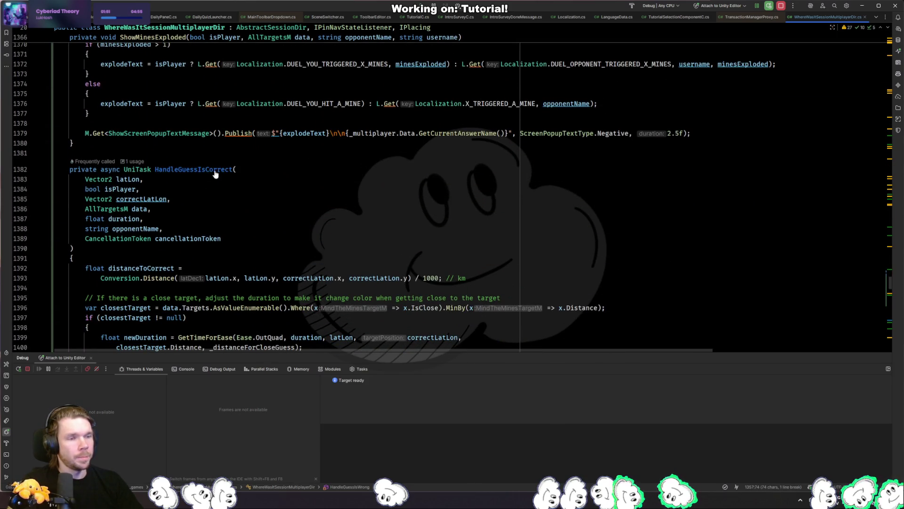
{"action": "scroll", "coordinate": [213, 161], "scroll_direction": "down", "scroll_amount": 15}
{"action": "left_click", "coordinate": [213, 156]}
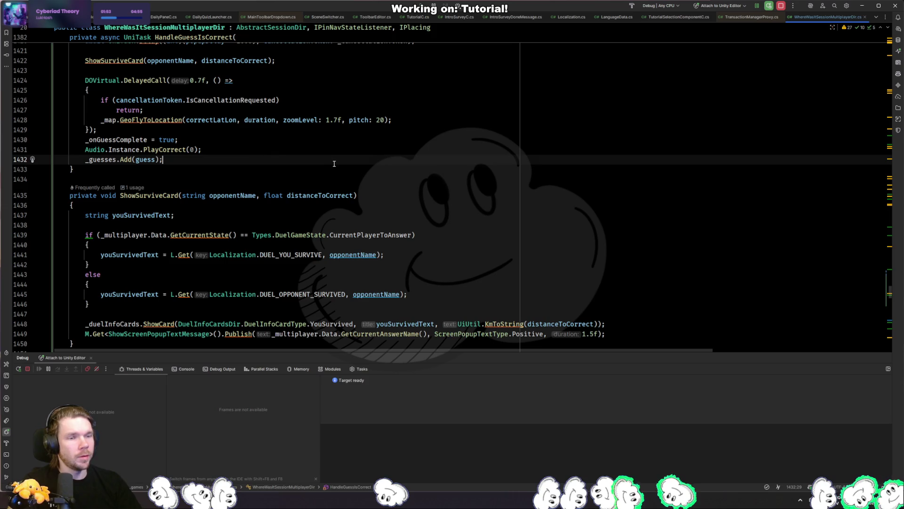
{"action": "key", "text": "Return"}
{"action": "key", "text": "ctrl+v"}
{"action": "scroll", "coordinate": [334, 163], "scroll_direction": "up", "scroll_amount": 4}
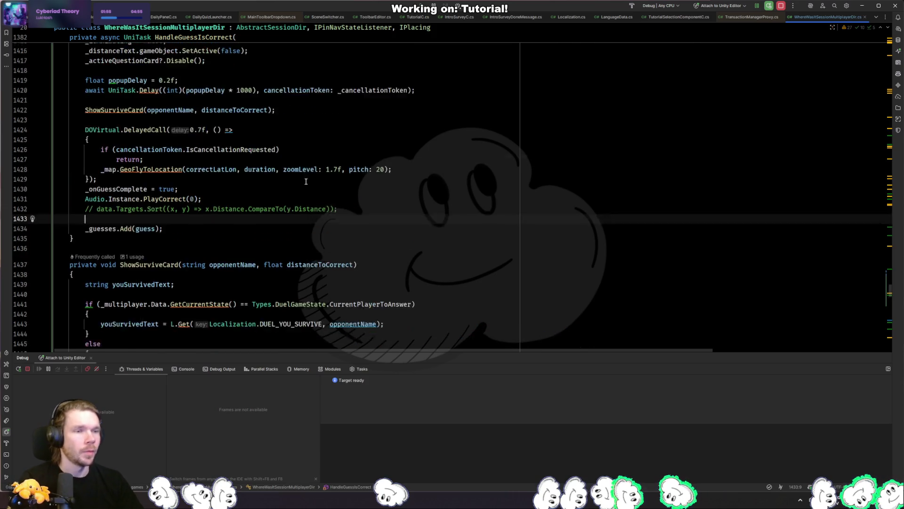
{"action": "key", "text": "alt+Tab"}
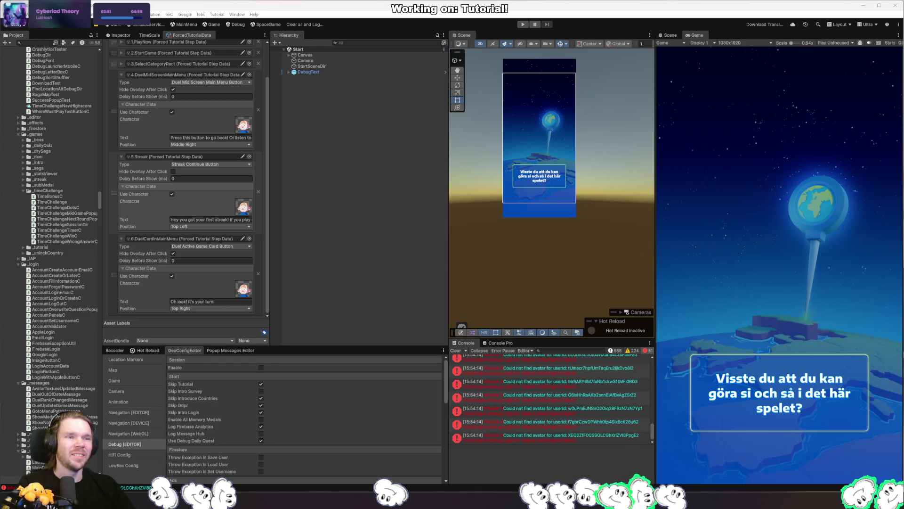
Step: Switch from Unity back to Rider and scroll to the HandleGuessIsCorrect method
{"action": "key", "text": "alt+Tab"}
{"action": "scroll", "coordinate": [348, 244], "scroll_direction": "down", "scroll_amount": 6}
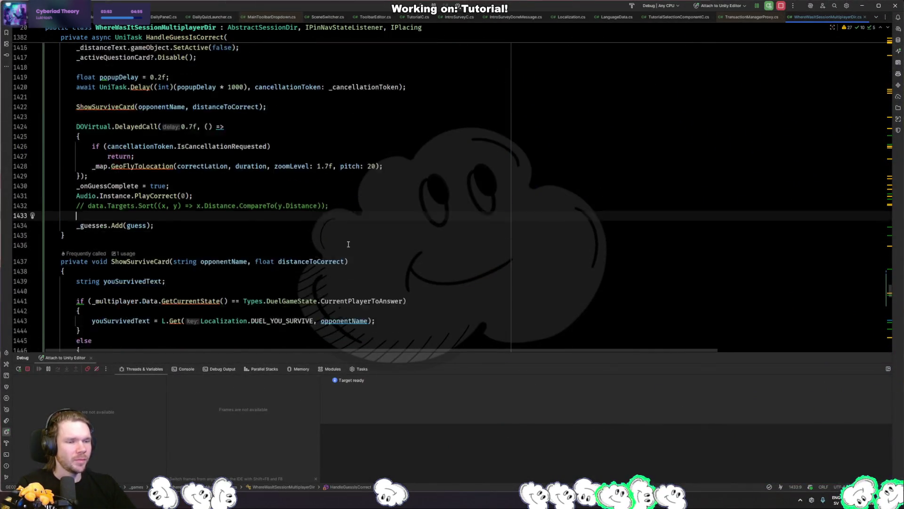
{"action": "scroll", "coordinate": [349, 244], "scroll_direction": "up", "scroll_amount": 8}
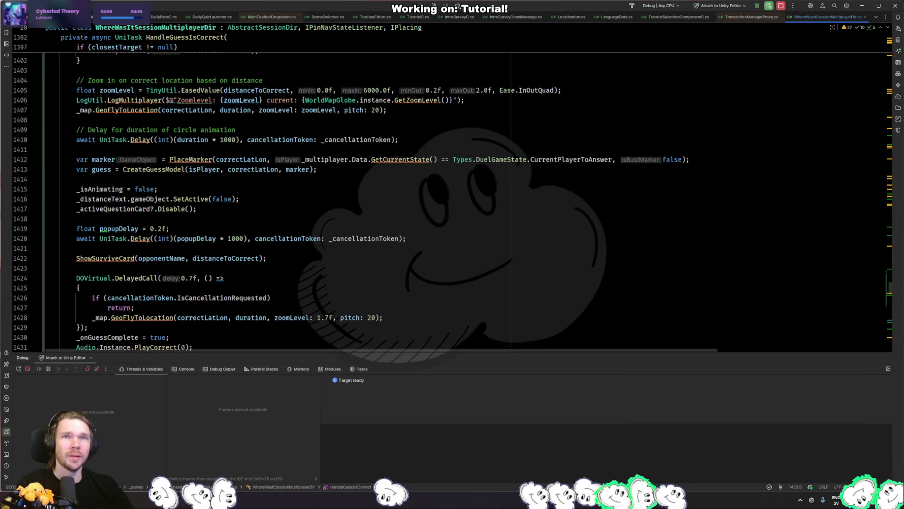